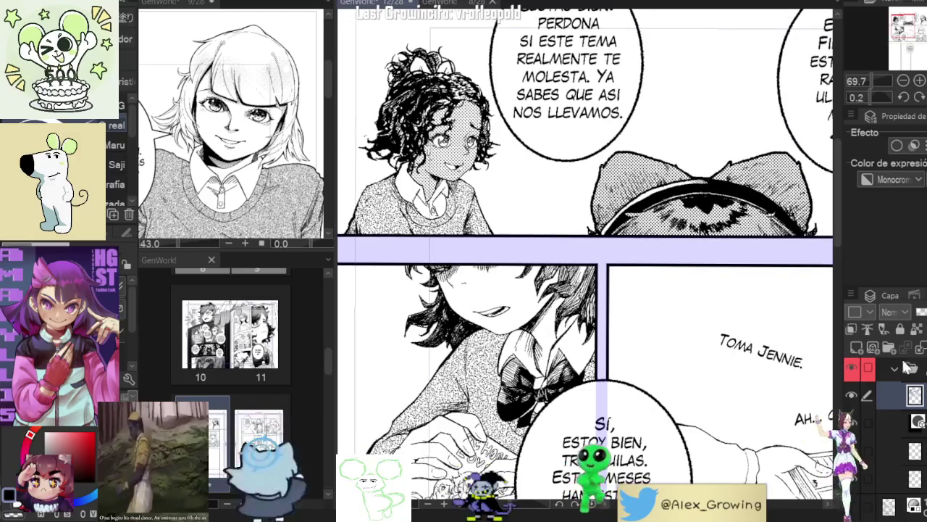
Step: Select the halftone shading layer and pick the close-gap fill sub-tool
{"action": "left_click", "coordinate": [886, 458]}
{"action": "left_click", "coordinate": [889, 476]}
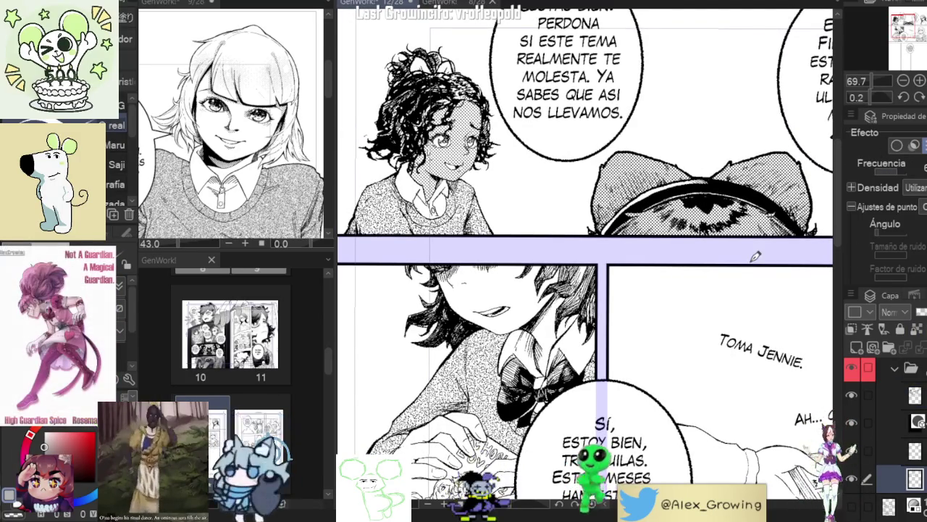
{"action": "key", "text": "u"}
{"action": "key", "text": "u"}
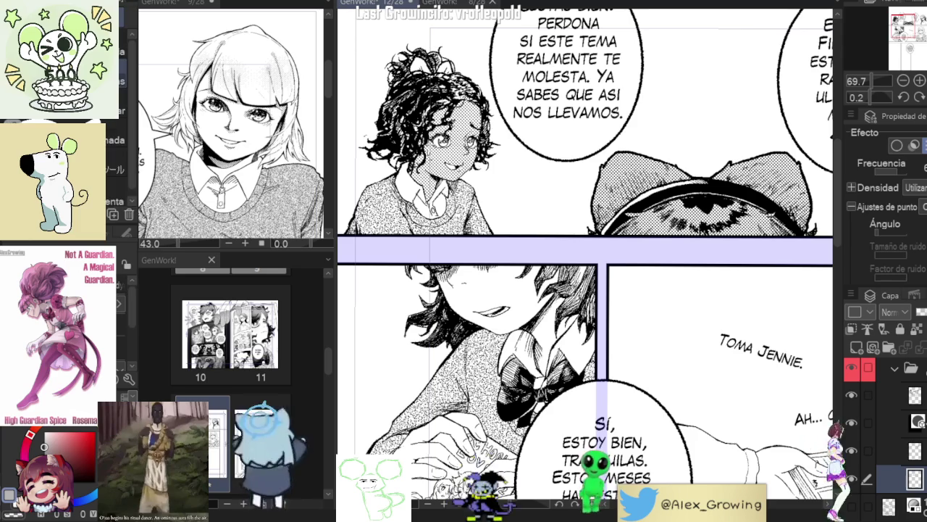
{"action": "left_click", "coordinate": [109, 168]}
Step: Pan and zoom toward the lower panels to bring the girl's face into view
{"action": "left_click_drag", "start_coordinate": [695, 338], "coordinate": [739, 317]}
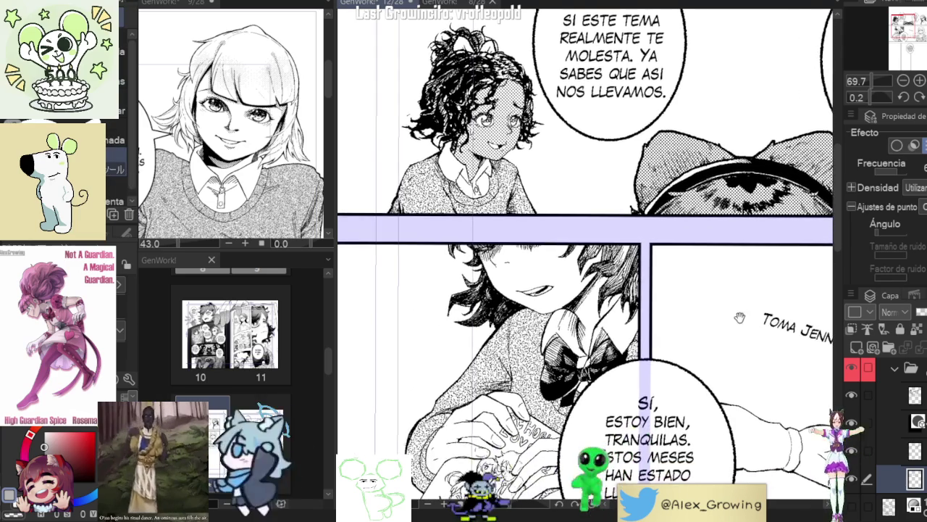
{"action": "scroll", "coordinate": [607, 312], "scroll_direction": "up", "scroll_amount": 2}
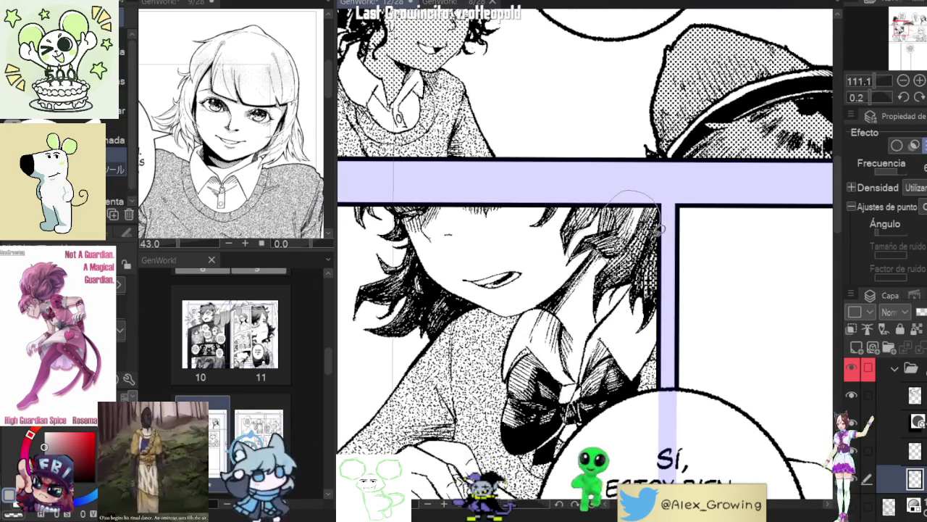
{"action": "left_click_drag", "start_coordinate": [634, 196], "coordinate": [688, 210]}
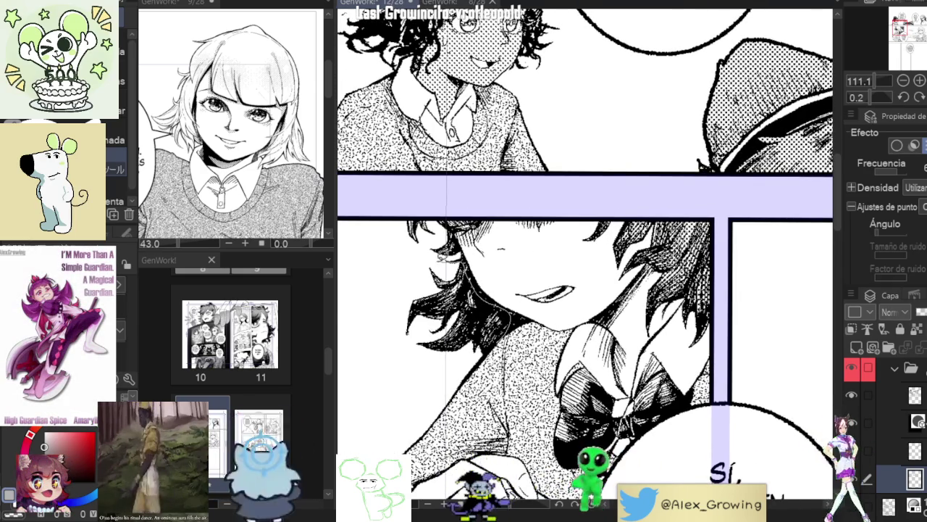
{"action": "scroll", "coordinate": [490, 310], "scroll_direction": "up", "scroll_amount": 2}
{"action": "scroll", "coordinate": [486, 322], "scroll_direction": "up", "scroll_amount": 2}
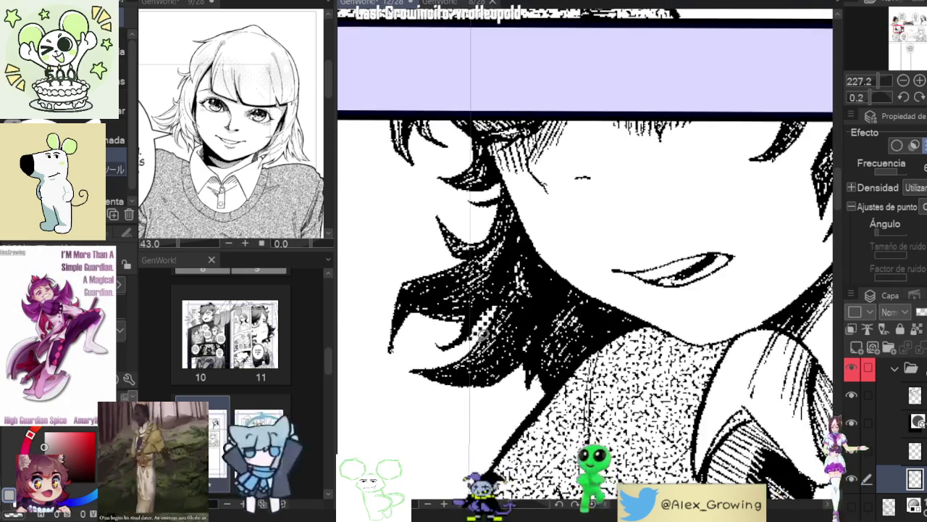
{"action": "scroll", "coordinate": [518, 297], "scroll_direction": "down", "scroll_amount": 2}
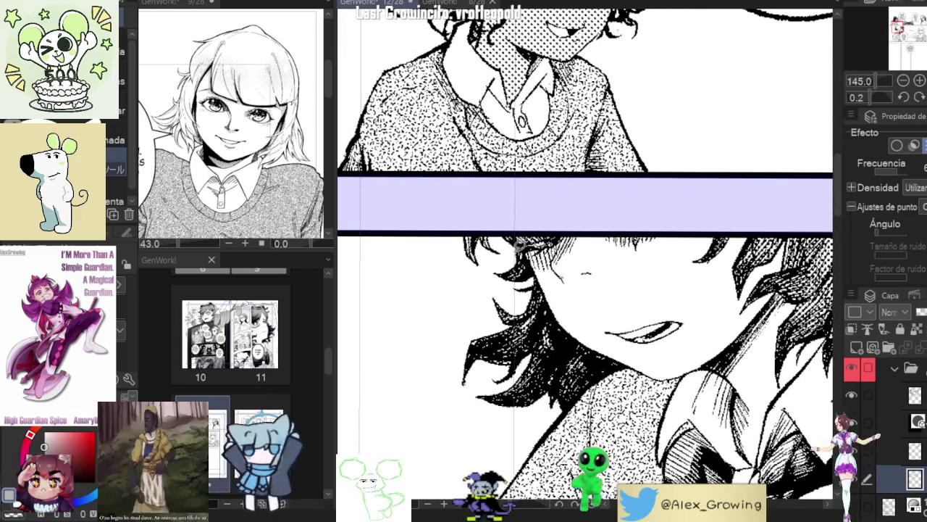
{"action": "scroll", "coordinate": [476, 250], "scroll_direction": "down", "scroll_amount": 2}
{"action": "scroll", "coordinate": [475, 250], "scroll_direction": "down", "scroll_amount": 1}
{"action": "scroll", "coordinate": [476, 250], "scroll_direction": "down", "scroll_amount": 1}
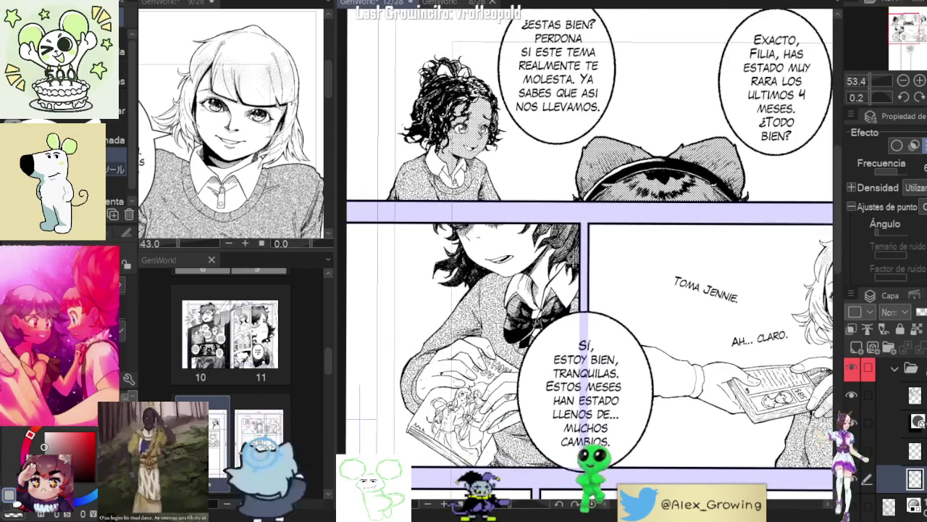
Step: Zoom and pan across the middle and top panels to inspect the short-haired girl's grey shading
{"action": "scroll", "coordinate": [553, 163], "scroll_direction": "down", "scroll_amount": 2}
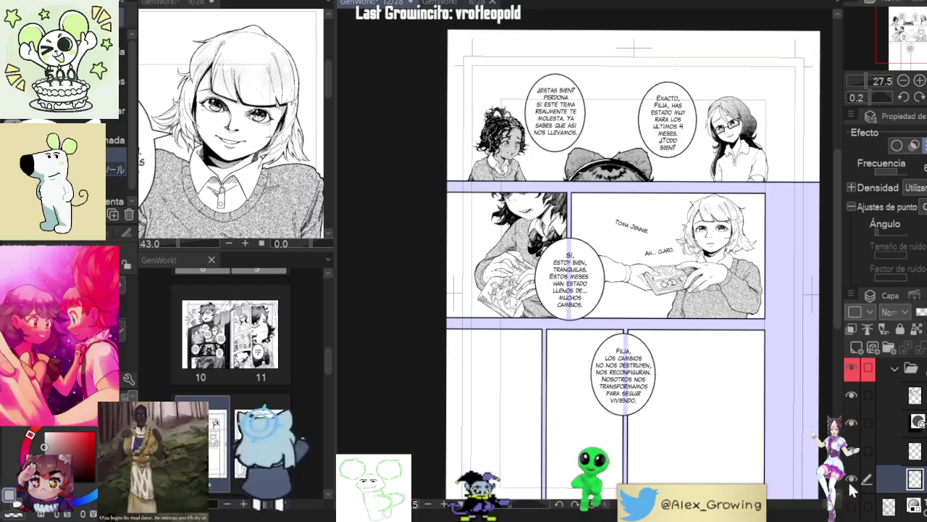
{"action": "scroll", "coordinate": [727, 228], "scroll_direction": "up", "scroll_amount": 3}
{"action": "scroll", "coordinate": [727, 228], "scroll_direction": "down", "scroll_amount": 2}
{"action": "scroll", "coordinate": [585, 253], "scroll_direction": "up", "scroll_amount": 1}
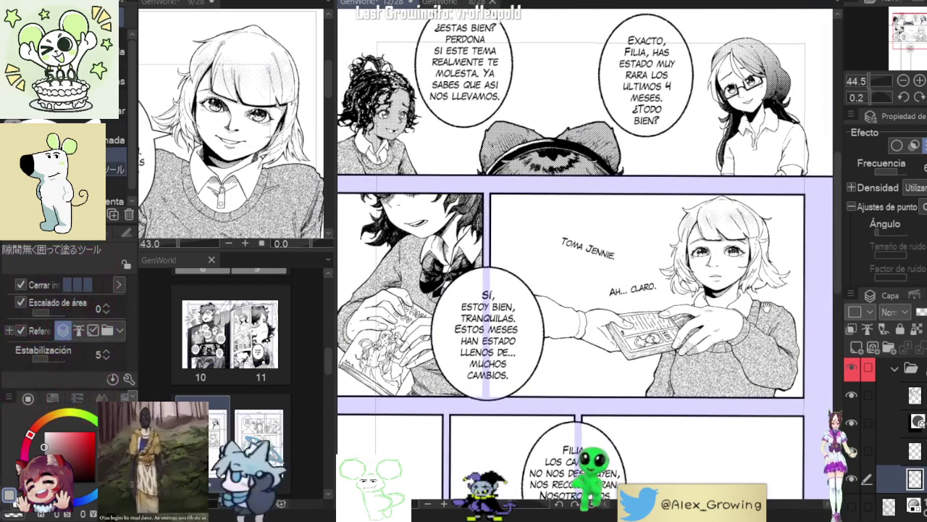
{"action": "mouse_move", "coordinate": [586, 290]}
{"action": "left_mouse_down"}
{"action": "mouse_move", "coordinate": [564, 285]}
{"action": "mouse_move", "coordinate": [558, 271]}
{"action": "left_mouse_up"}
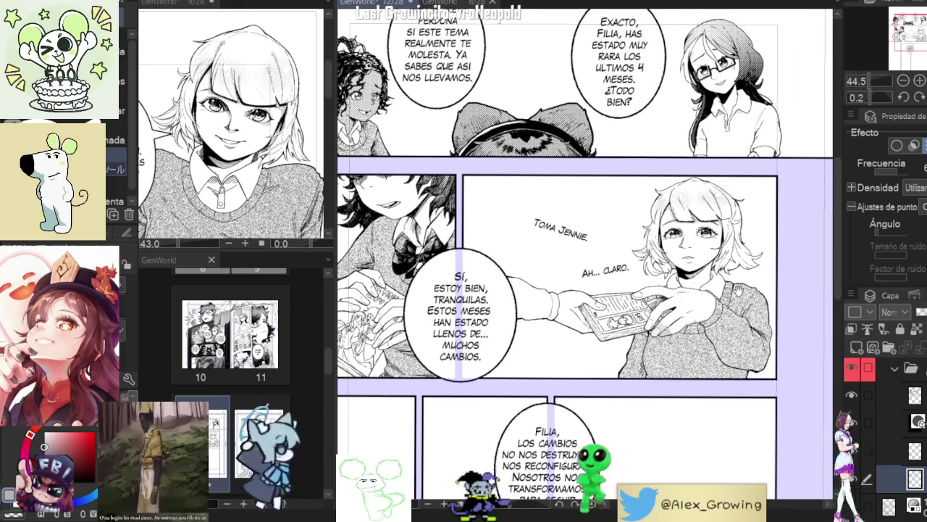
{"action": "scroll", "coordinate": [747, 268], "scroll_direction": "down", "scroll_amount": 2}
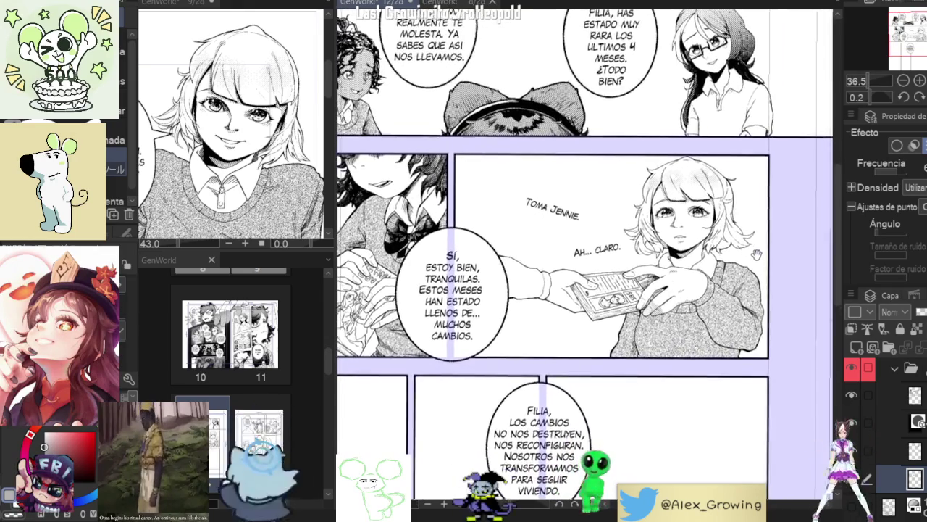
{"action": "left_click_drag", "start_coordinate": [757, 254], "coordinate": [774, 279]}
{"action": "scroll", "coordinate": [775, 278], "scroll_direction": "down", "scroll_amount": 2}
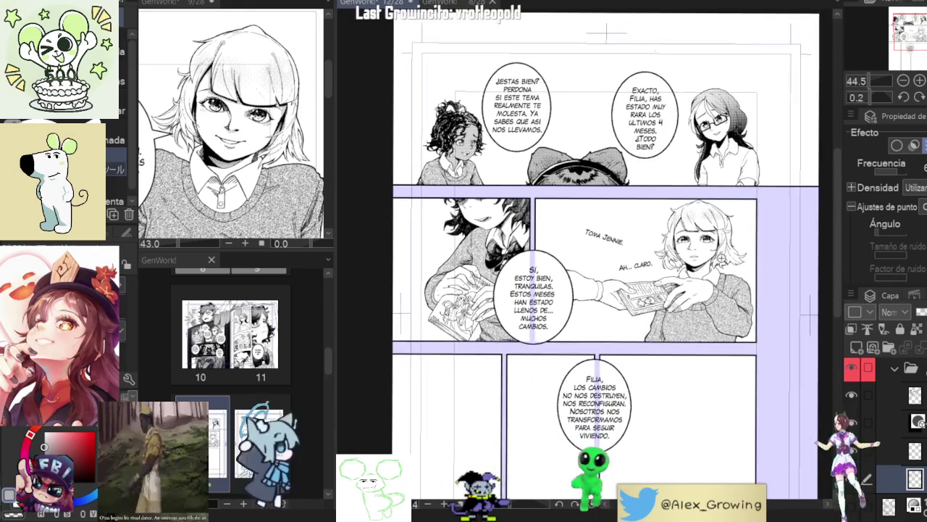
{"action": "scroll", "coordinate": [724, 246], "scroll_direction": "up", "scroll_amount": 2}
{"action": "scroll", "coordinate": [761, 239], "scroll_direction": "up", "scroll_amount": 5}
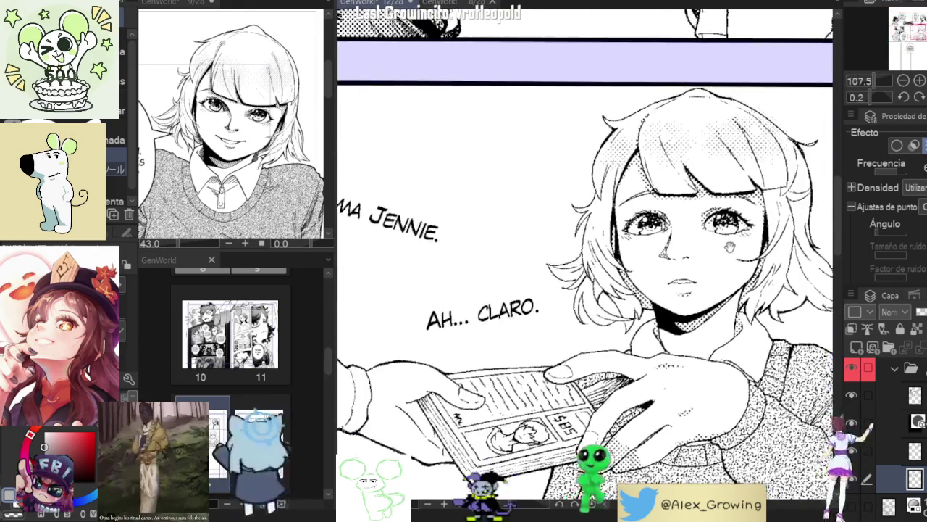
{"action": "scroll", "coordinate": [727, 262], "scroll_direction": "up", "scroll_amount": 4}
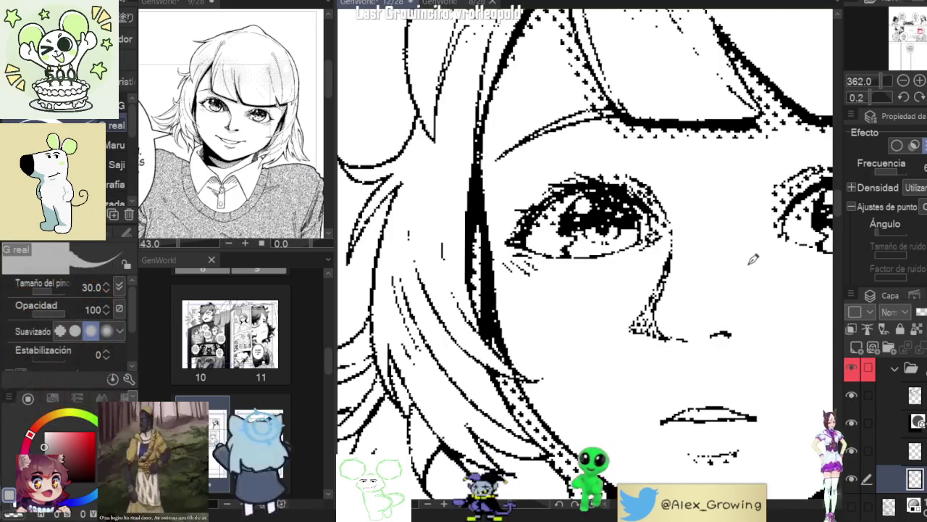
{"action": "scroll", "coordinate": [701, 281], "scroll_direction": "down", "scroll_amount": 3}
{"action": "scroll", "coordinate": [701, 281], "scroll_direction": "down", "scroll_amount": 2}
{"action": "scroll", "coordinate": [701, 281], "scroll_direction": "down", "scroll_amount": 2}
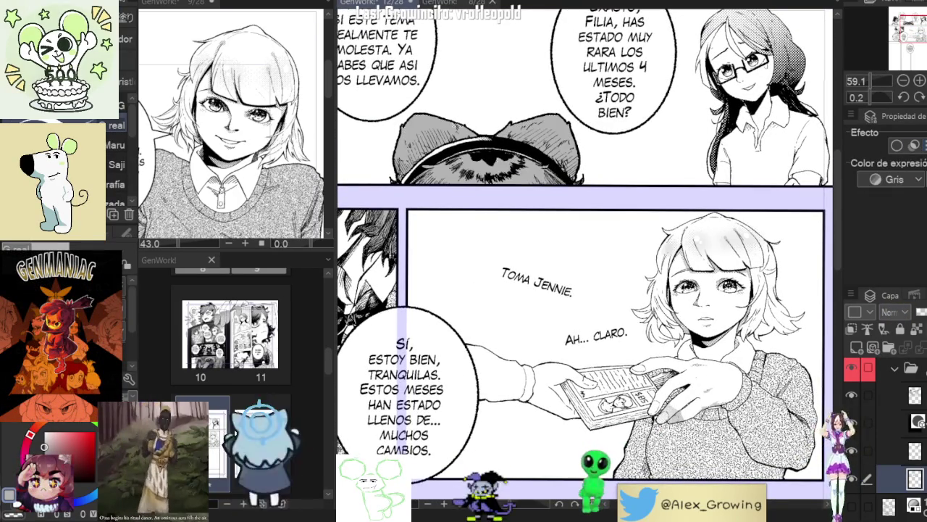
Step: Inspect the girl's grey face and hair shading, then re-enable the layer's tone effect for halftone dots
{"action": "scroll", "coordinate": [724, 286], "scroll_direction": "up", "scroll_amount": 3}
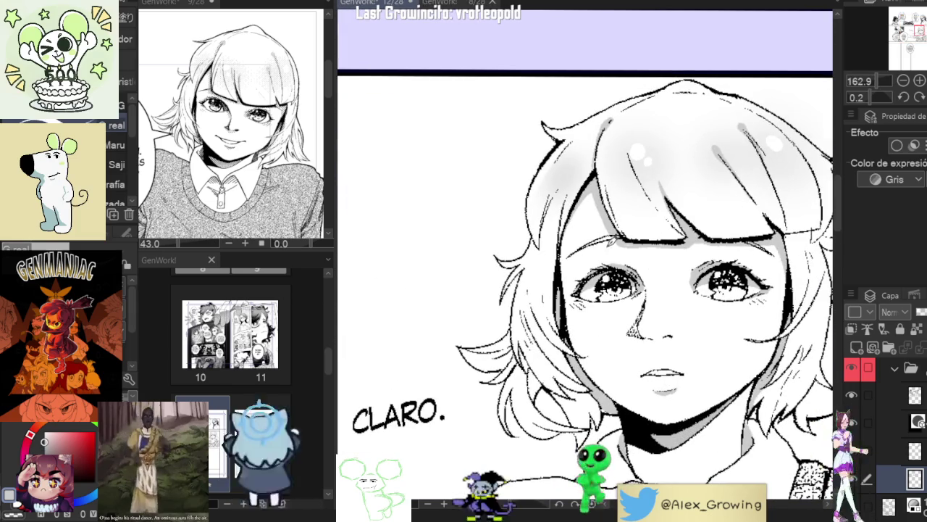
{"action": "scroll", "coordinate": [554, 255], "scroll_direction": "up", "scroll_amount": 2}
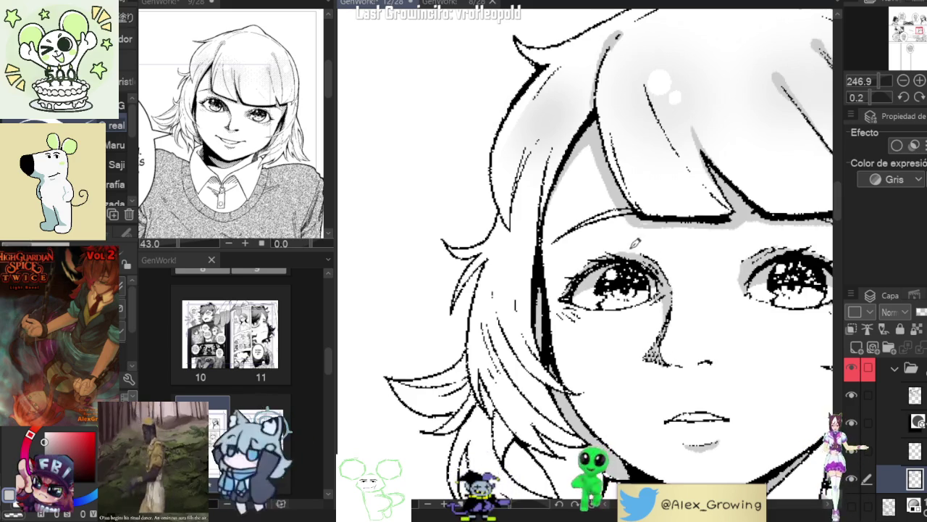
{"action": "scroll", "coordinate": [635, 243], "scroll_direction": "down", "scroll_amount": 5}
{"action": "scroll", "coordinate": [715, 320], "scroll_direction": "up", "scroll_amount": 2}
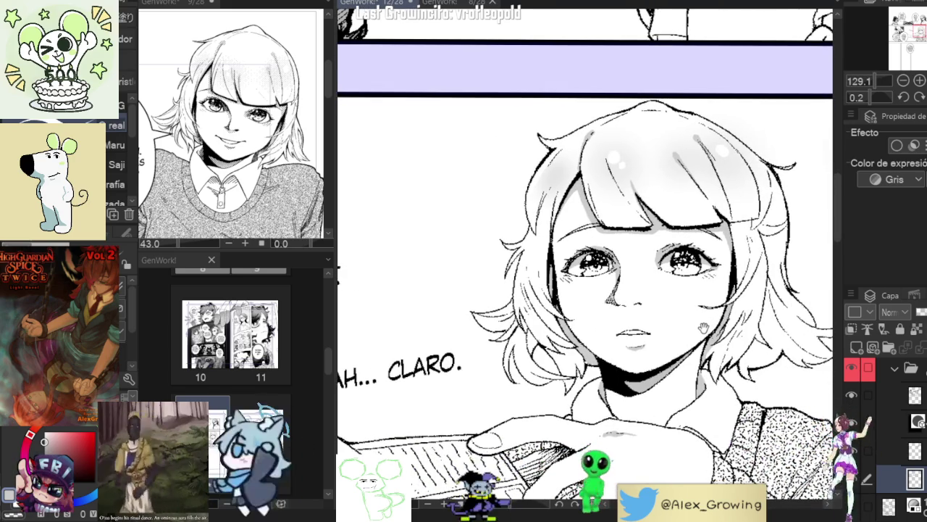
{"action": "scroll", "coordinate": [707, 324], "scroll_direction": "up", "scroll_amount": 3}
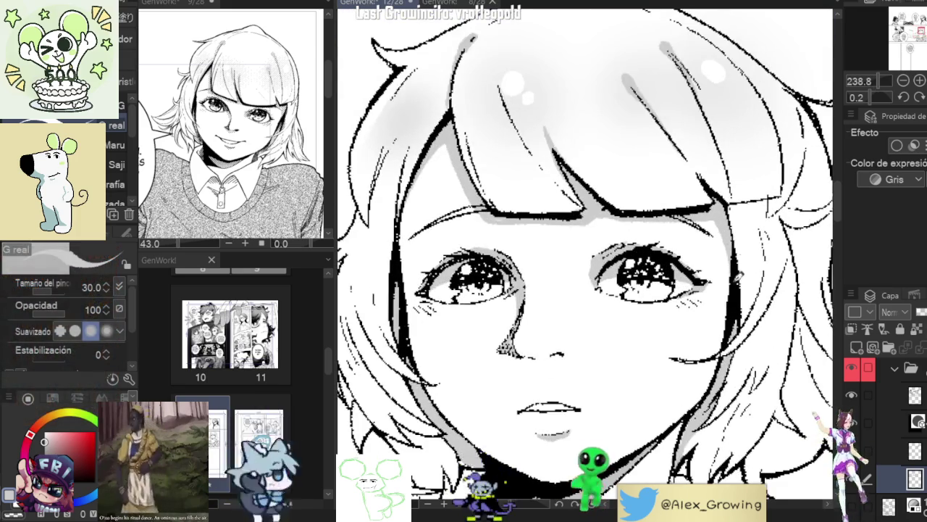
{"action": "scroll", "coordinate": [733, 305], "scroll_direction": "down", "scroll_amount": 3}
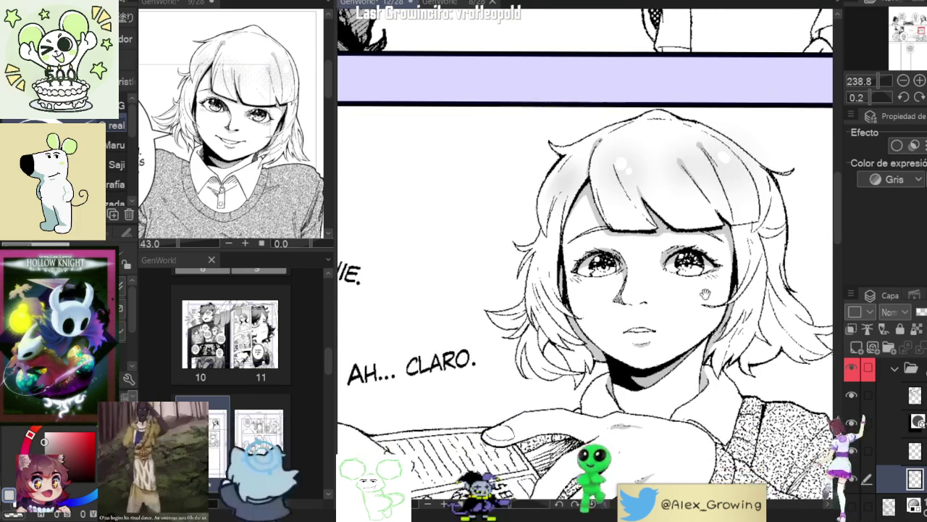
{"action": "scroll", "coordinate": [693, 297], "scroll_direction": "down", "scroll_amount": 2}
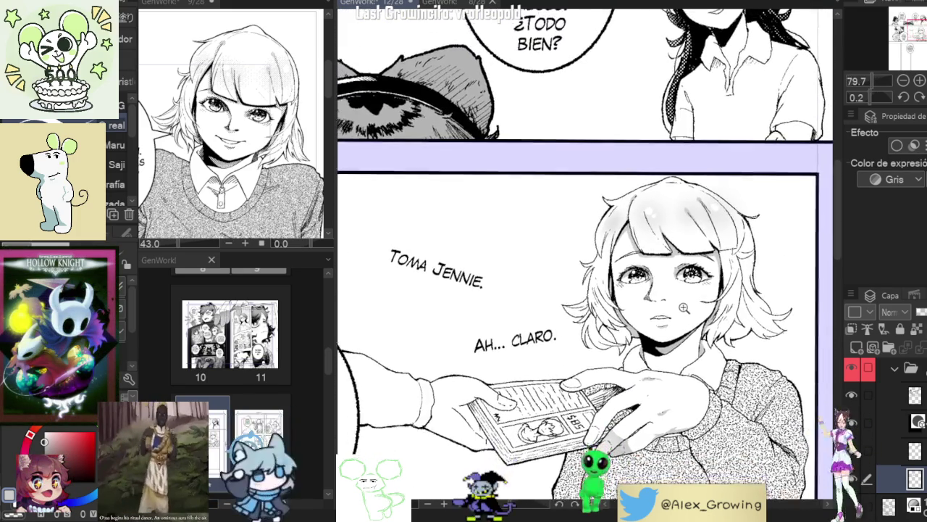
{"action": "scroll", "coordinate": [635, 316], "scroll_direction": "up", "scroll_amount": 5}
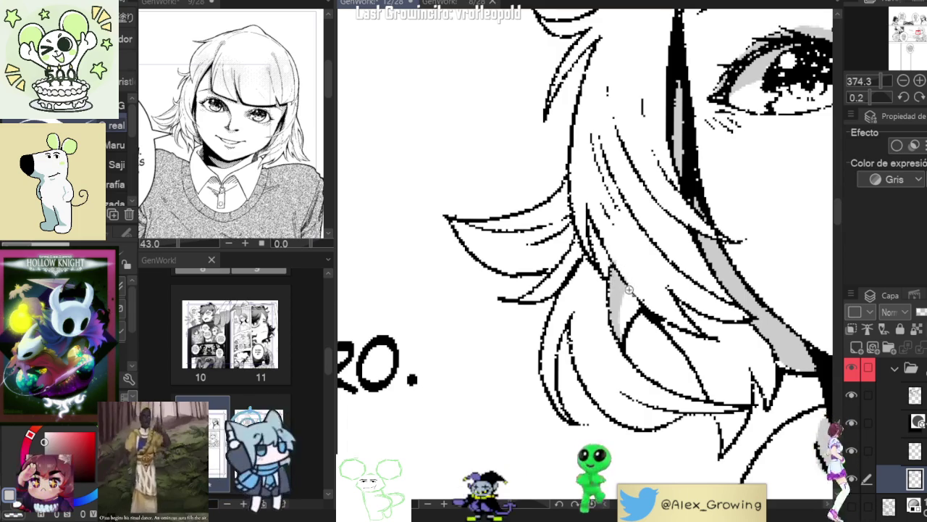
{"action": "scroll", "coordinate": [616, 283], "scroll_direction": "down", "scroll_amount": 5}
{"action": "scroll", "coordinate": [699, 288], "scroll_direction": "up", "scroll_amount": 1}
{"action": "scroll", "coordinate": [710, 283], "scroll_direction": "up", "scroll_amount": 1}
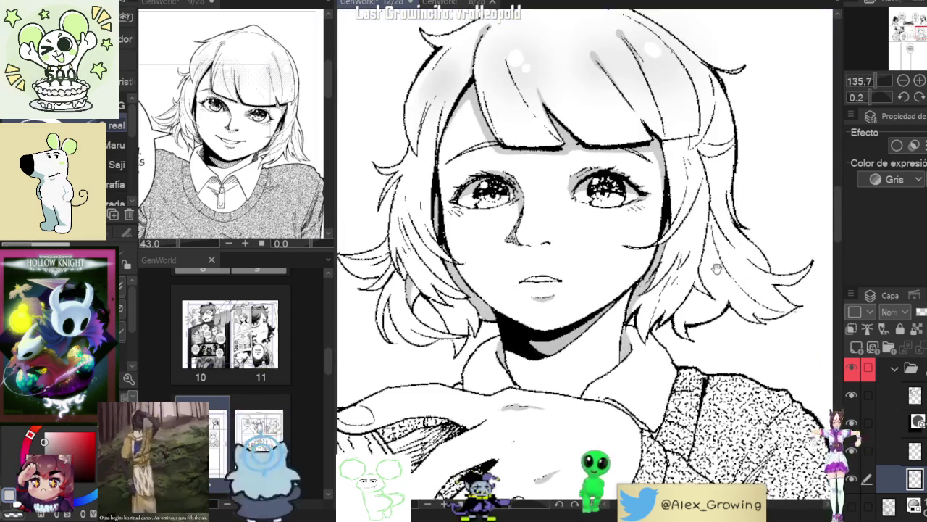
{"action": "scroll", "coordinate": [721, 282], "scroll_direction": "up", "scroll_amount": 1}
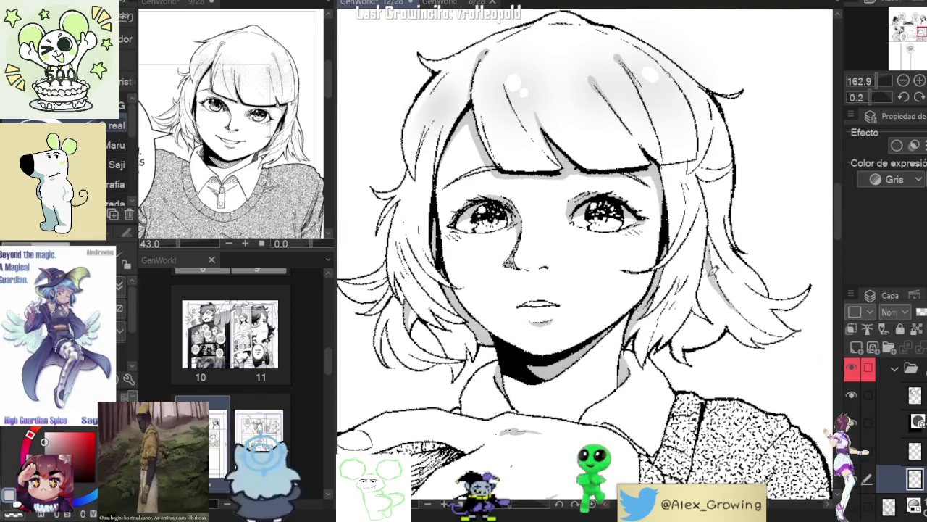
{"action": "scroll", "coordinate": [719, 240], "scroll_direction": "down", "scroll_amount": 2}
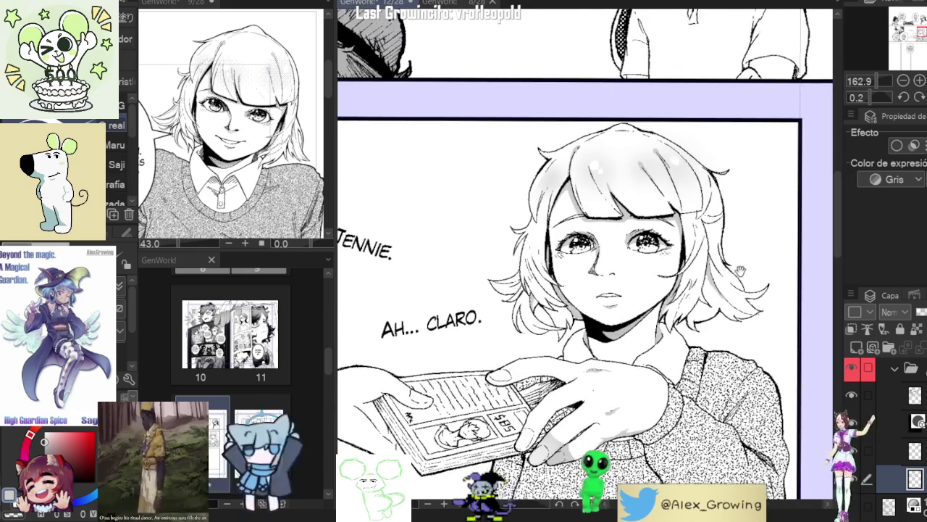
{"action": "scroll", "coordinate": [749, 279], "scroll_direction": "up", "scroll_amount": 3}
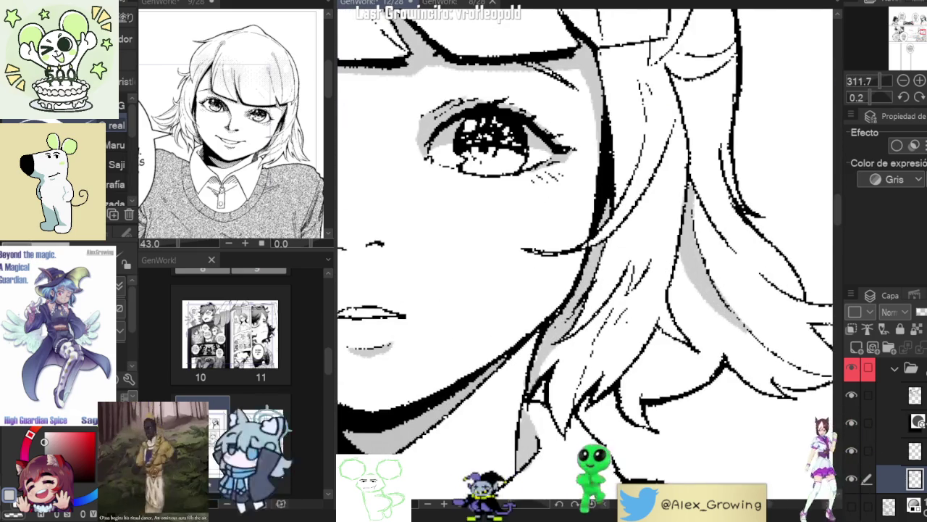
{"action": "left_click", "coordinate": [914, 144]}
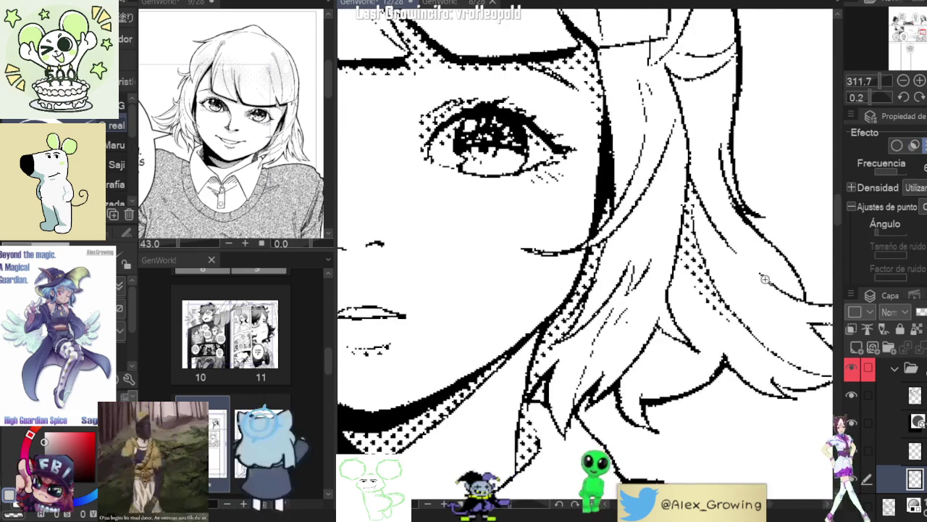
{"action": "scroll", "coordinate": [764, 279], "scroll_direction": "down", "scroll_amount": 5}
{"action": "scroll", "coordinate": [584, 254], "scroll_direction": "down", "scroll_amount": 3}
{"action": "scroll", "coordinate": [584, 255], "scroll_direction": "up", "scroll_amount": 3}
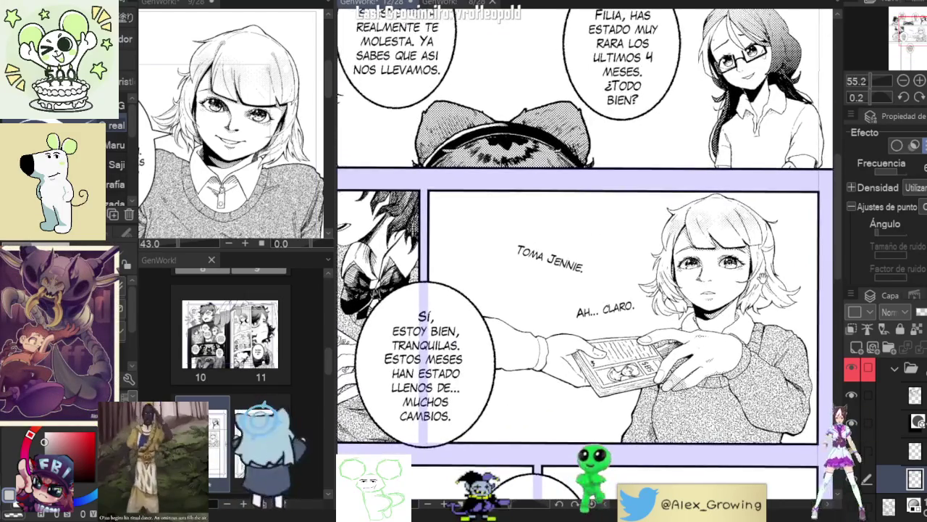
{"action": "scroll", "coordinate": [585, 255], "scroll_direction": "down", "scroll_amount": 2}
{"action": "scroll", "coordinate": [785, 289], "scroll_direction": "up", "scroll_amount": 2}
{"action": "scroll", "coordinate": [748, 254], "scroll_direction": "down", "scroll_amount": 2}
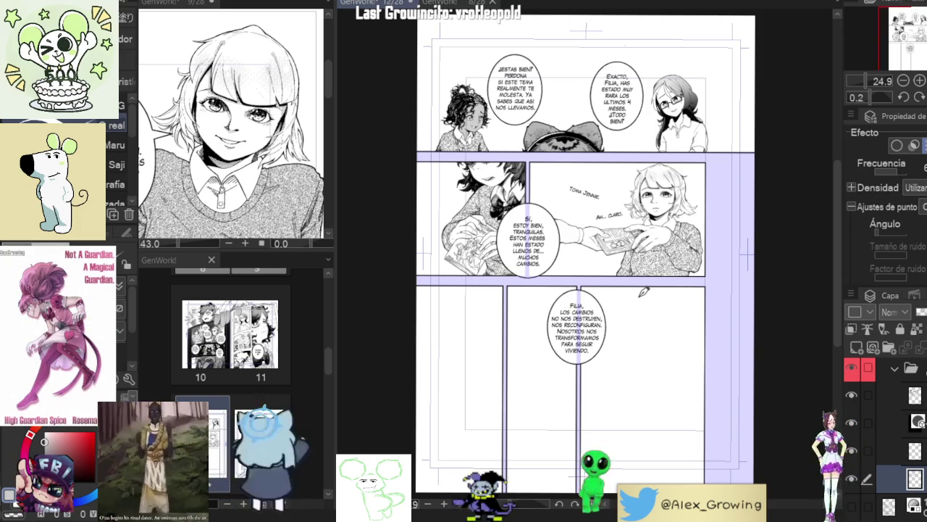
{"action": "left_click", "coordinate": [891, 394]}
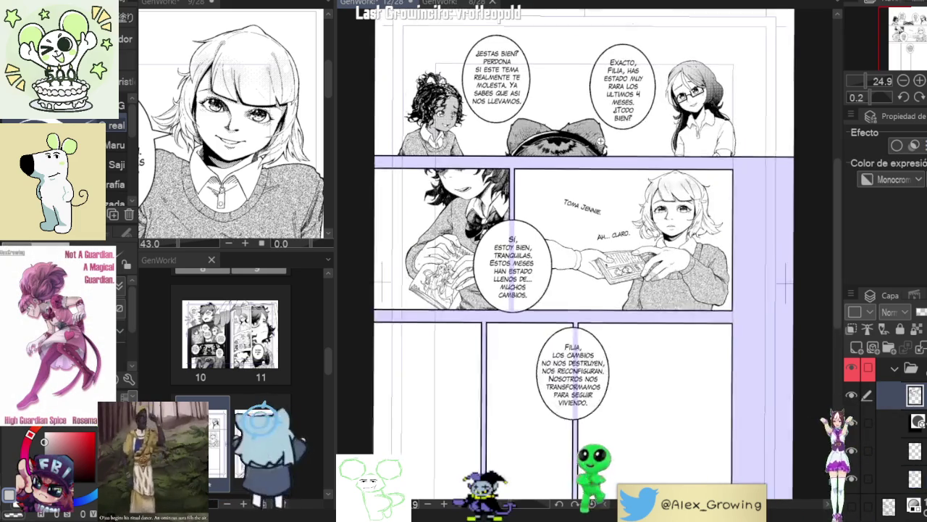
{"action": "scroll", "coordinate": [724, 295], "scroll_direction": "up", "scroll_amount": 5}
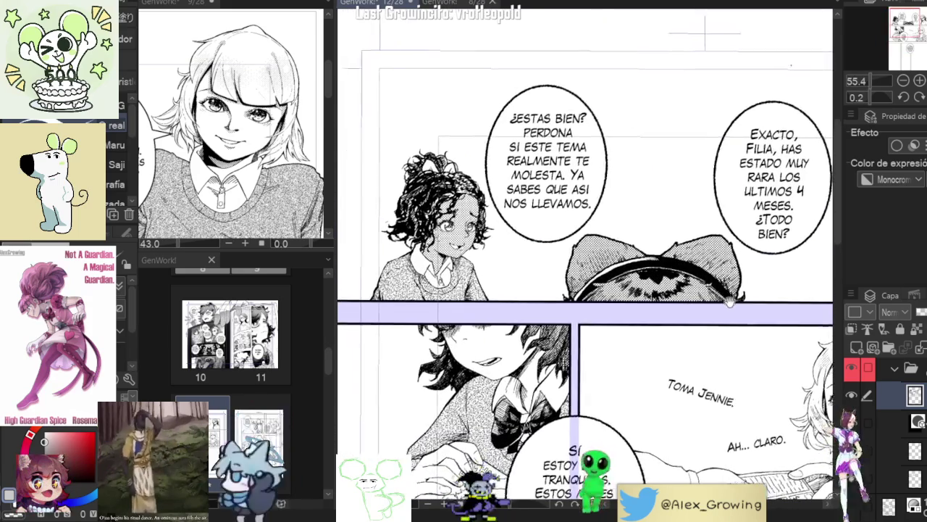
{"action": "scroll", "coordinate": [431, 227], "scroll_direction": "up", "scroll_amount": 3}
{"action": "scroll", "coordinate": [594, 271], "scroll_direction": "down", "scroll_amount": 5}
{"action": "scroll", "coordinate": [594, 289], "scroll_direction": "up", "scroll_amount": 2}
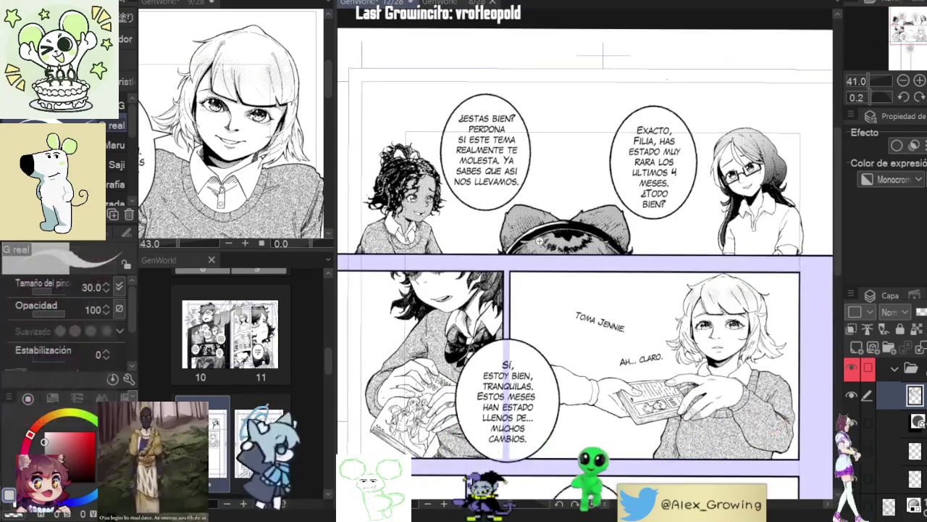
{"action": "scroll", "coordinate": [594, 297], "scroll_direction": "up", "scroll_amount": 1}
{"action": "left_click_drag", "start_coordinate": [594, 297], "coordinate": [589, 317]}
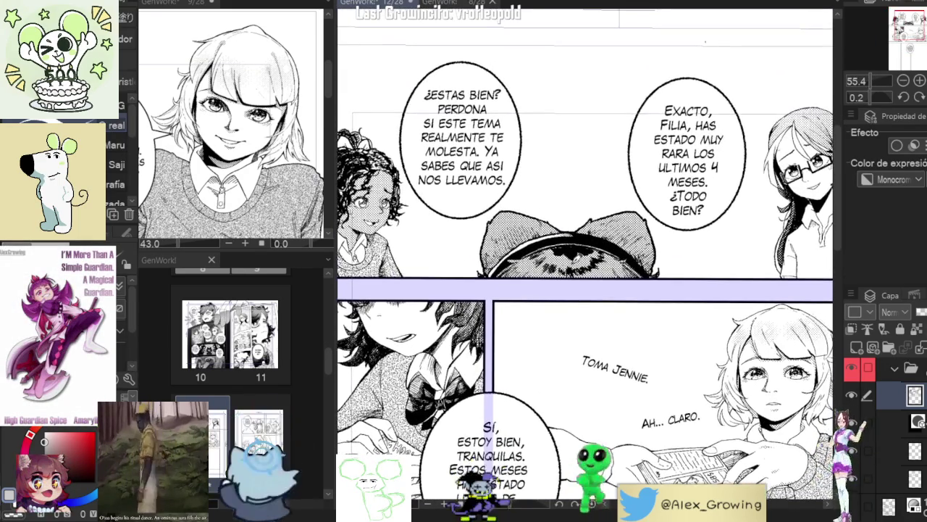
{"action": "left_click", "coordinate": [461, 4]}
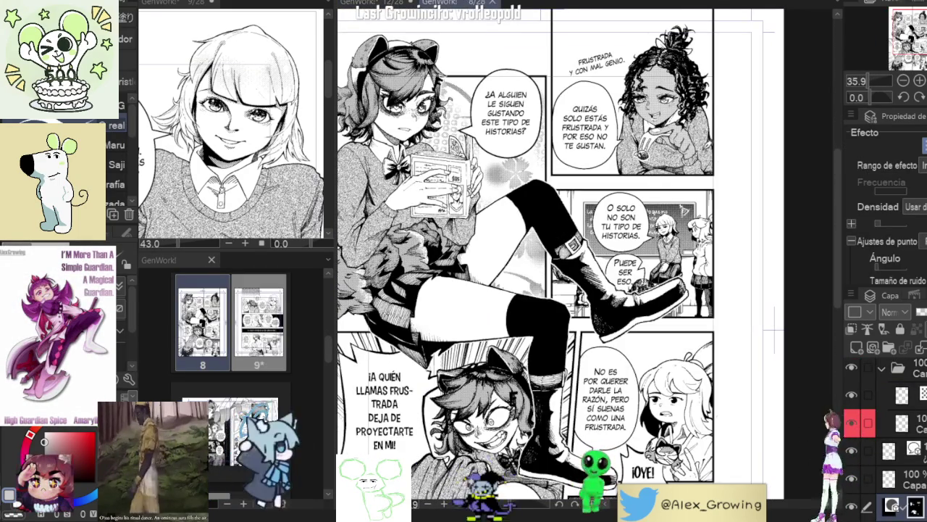
{"action": "scroll", "coordinate": [493, 48], "scroll_direction": "up", "scroll_amount": 2}
{"action": "left_click", "coordinate": [378, 3]}
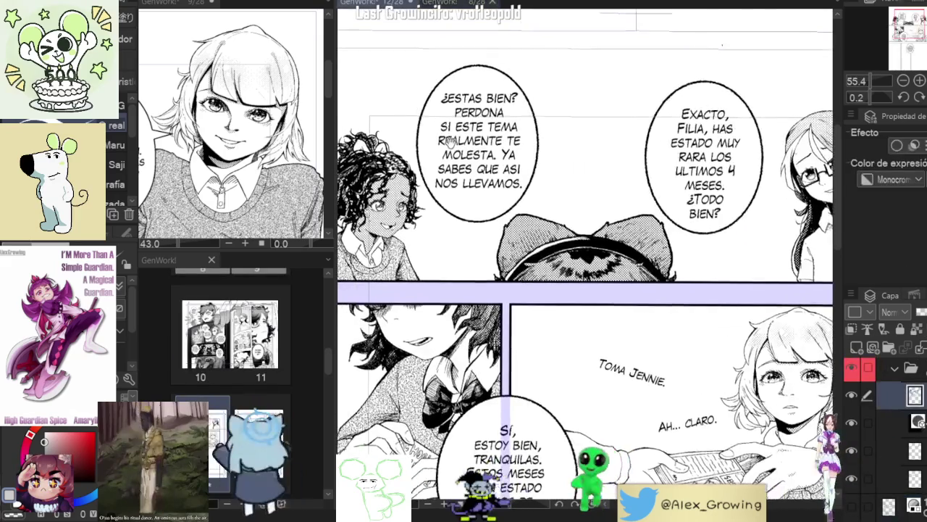
{"action": "left_click", "coordinate": [458, 4]}
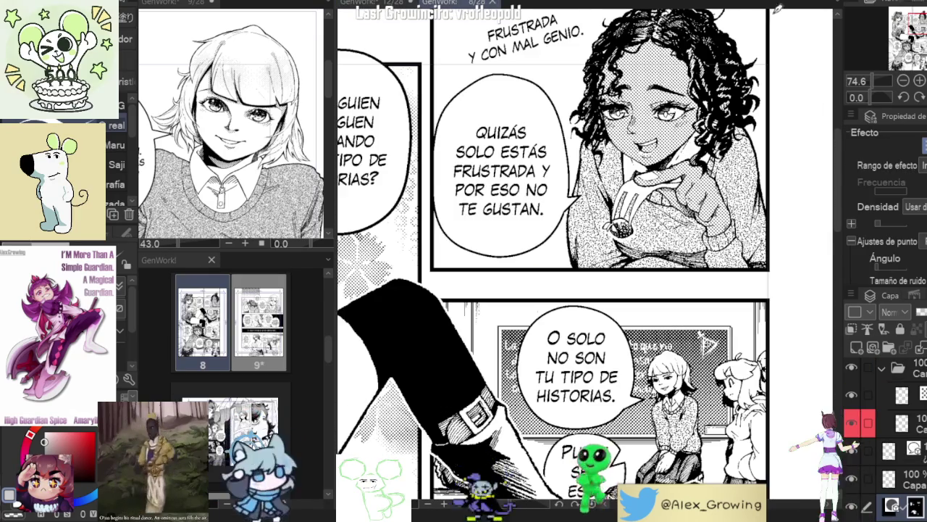
{"action": "left_click", "coordinate": [379, 4]}
{"action": "scroll", "coordinate": [594, 219], "scroll_direction": "up", "scroll_amount": 5}
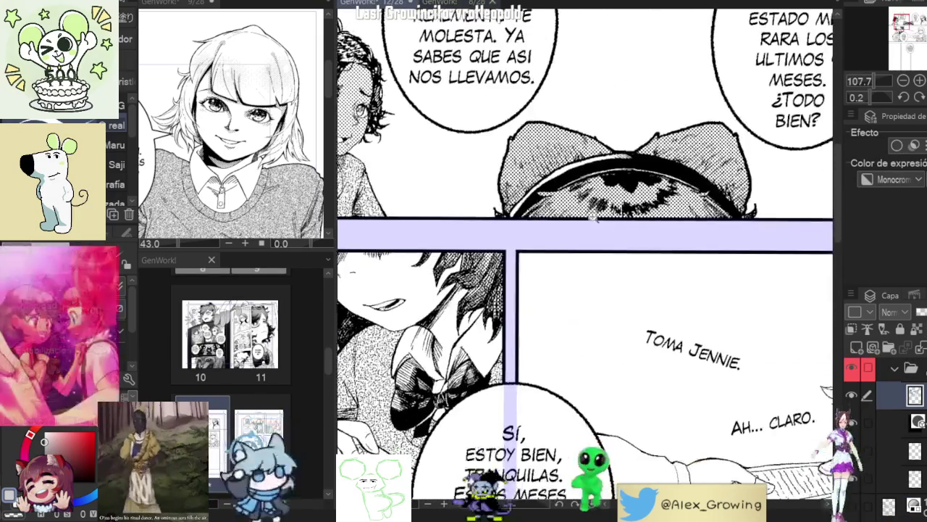
{"action": "scroll", "coordinate": [592, 216], "scroll_direction": "down", "scroll_amount": 2}
{"action": "scroll", "coordinate": [598, 226], "scroll_direction": "down", "scroll_amount": 2}
{"action": "scroll", "coordinate": [605, 239], "scroll_direction": "down", "scroll_amount": 2}
{"action": "scroll", "coordinate": [614, 259], "scroll_direction": "down", "scroll_amount": 1}
{"action": "left_click_drag", "start_coordinate": [613, 258], "coordinate": [633, 270]}
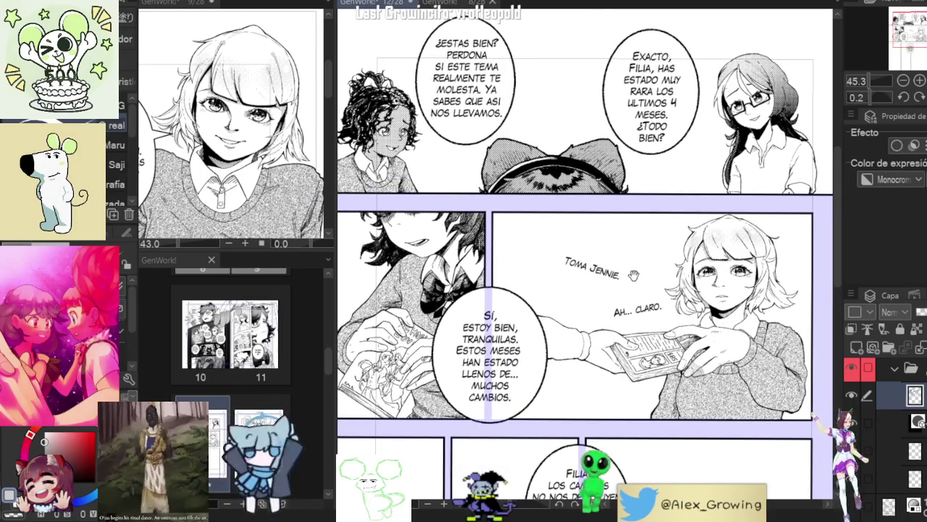
{"action": "scroll", "coordinate": [633, 276], "scroll_direction": "up", "scroll_amount": 1}
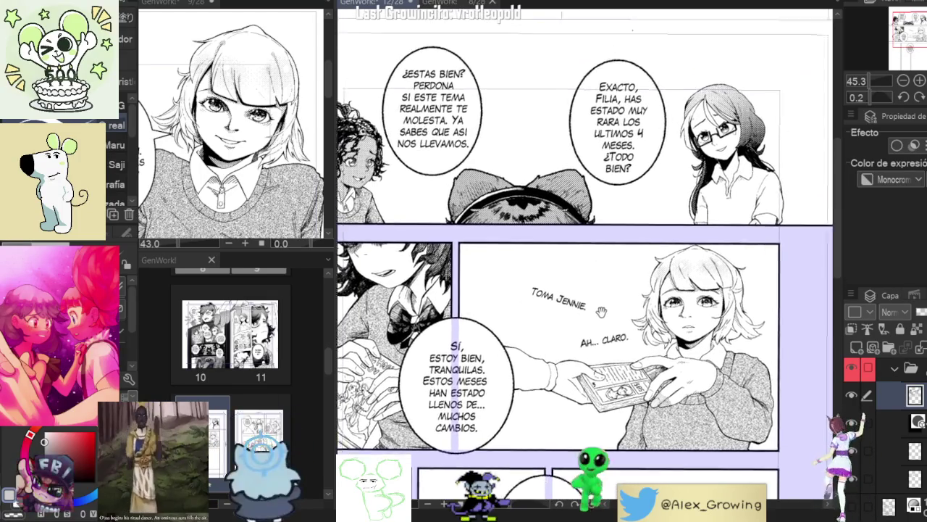
{"action": "scroll", "coordinate": [674, 232], "scroll_direction": "up", "scroll_amount": 1}
{"action": "scroll", "coordinate": [717, 185], "scroll_direction": "up", "scroll_amount": 2}
{"action": "scroll", "coordinate": [717, 187], "scroll_direction": "up", "scroll_amount": 1}
{"action": "scroll", "coordinate": [723, 172], "scroll_direction": "up", "scroll_amount": 3}
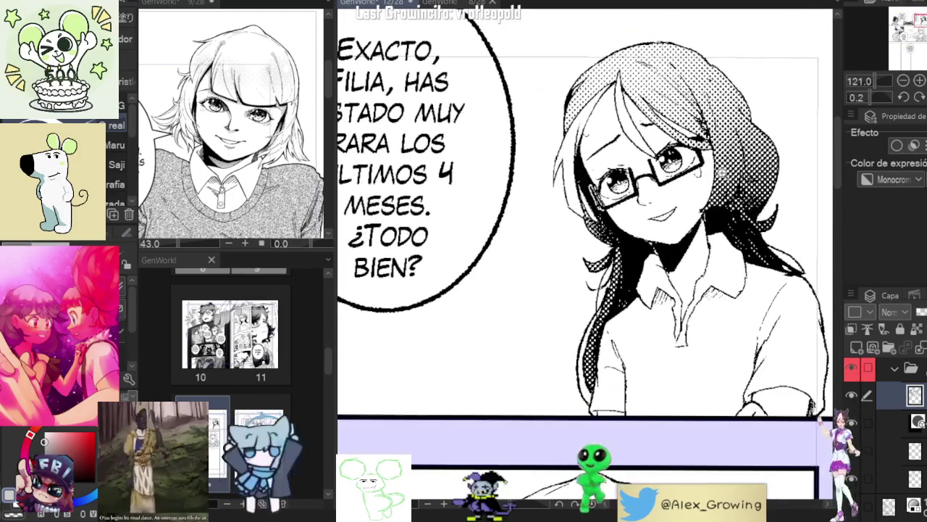
{"action": "scroll", "coordinate": [730, 176], "scroll_direction": "up", "scroll_amount": 2}
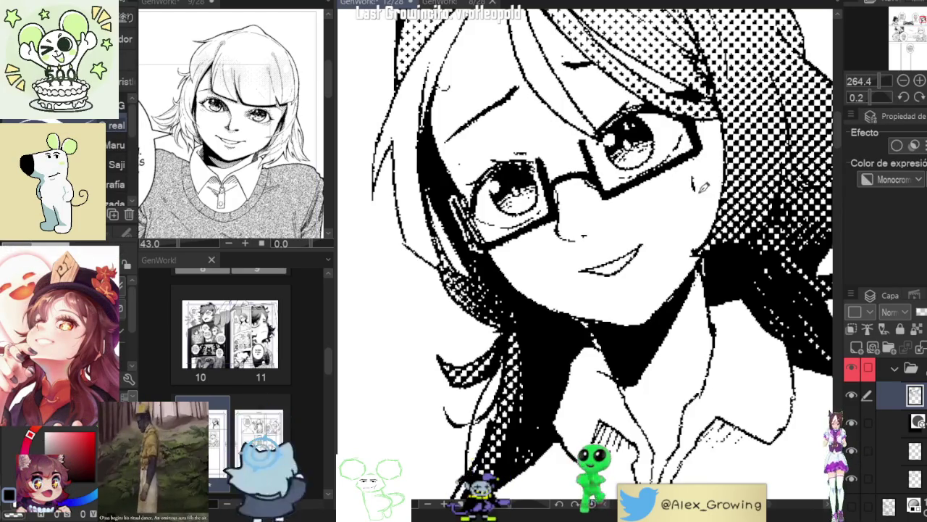
{"action": "scroll", "coordinate": [715, 150], "scroll_direction": "down", "scroll_amount": 3}
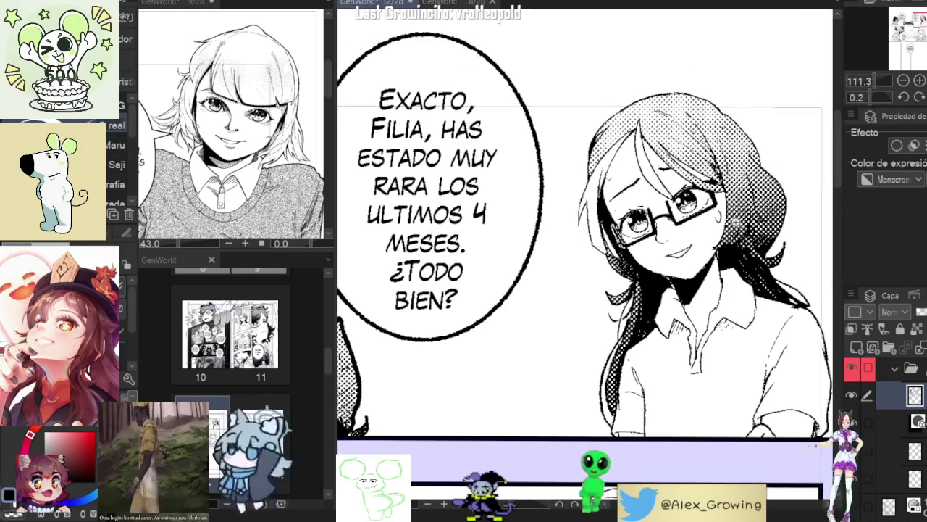
{"action": "scroll", "coordinate": [712, 243], "scroll_direction": "down", "scroll_amount": 2}
{"action": "scroll", "coordinate": [612, 207], "scroll_direction": "up", "scroll_amount": 5}
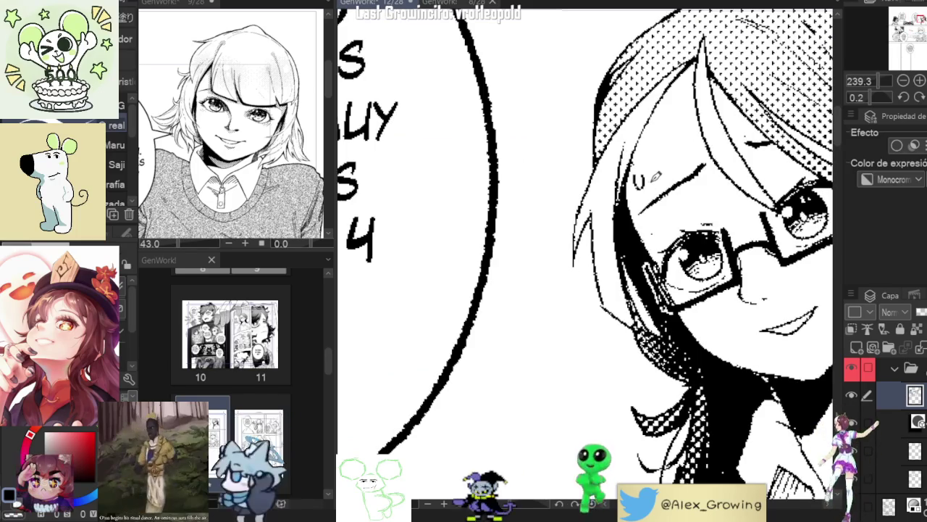
{"action": "scroll", "coordinate": [613, 206], "scroll_direction": "down", "scroll_amount": 4}
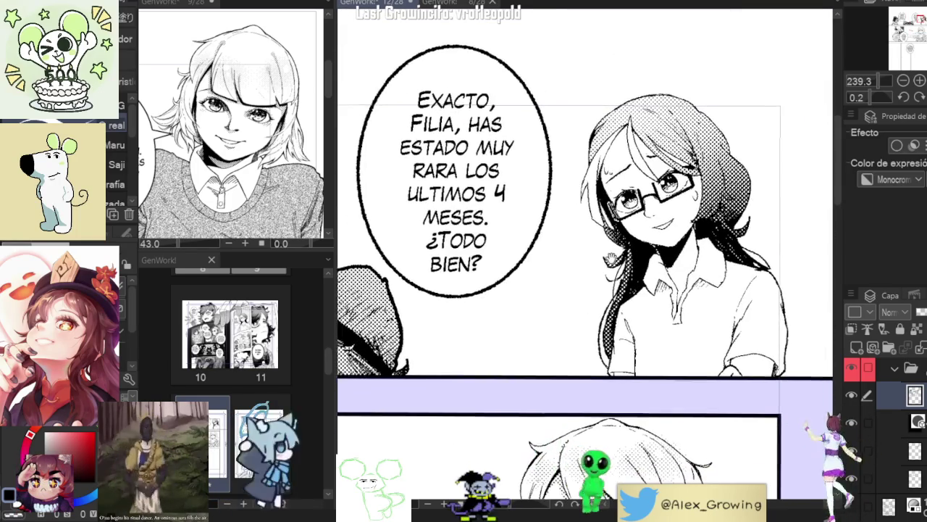
{"action": "scroll", "coordinate": [613, 207], "scroll_direction": "down", "scroll_amount": 2}
{"action": "left_click_drag", "start_coordinate": [576, 41], "coordinate": [550, 218]}
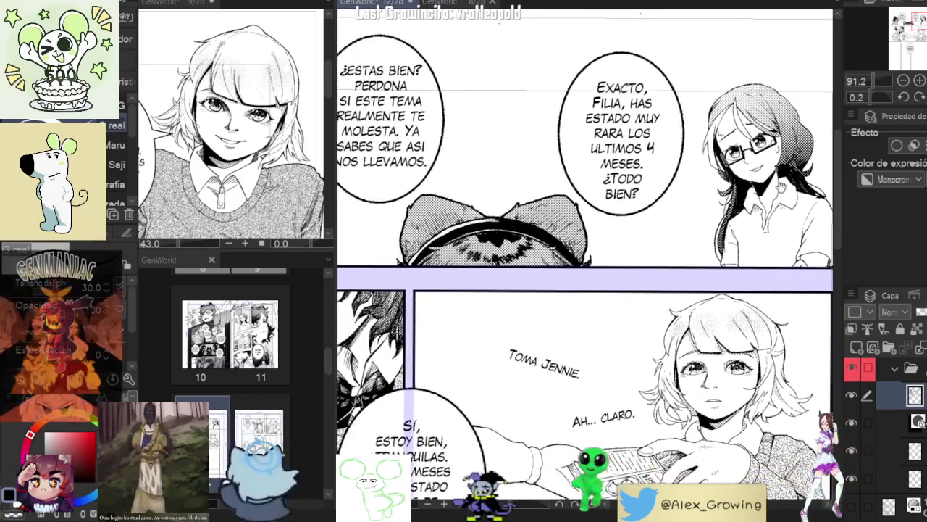
{"action": "scroll", "coordinate": [550, 217], "scroll_direction": "up", "scroll_amount": 3}
{"action": "scroll", "coordinate": [550, 218], "scroll_direction": "down", "scroll_amount": 3}
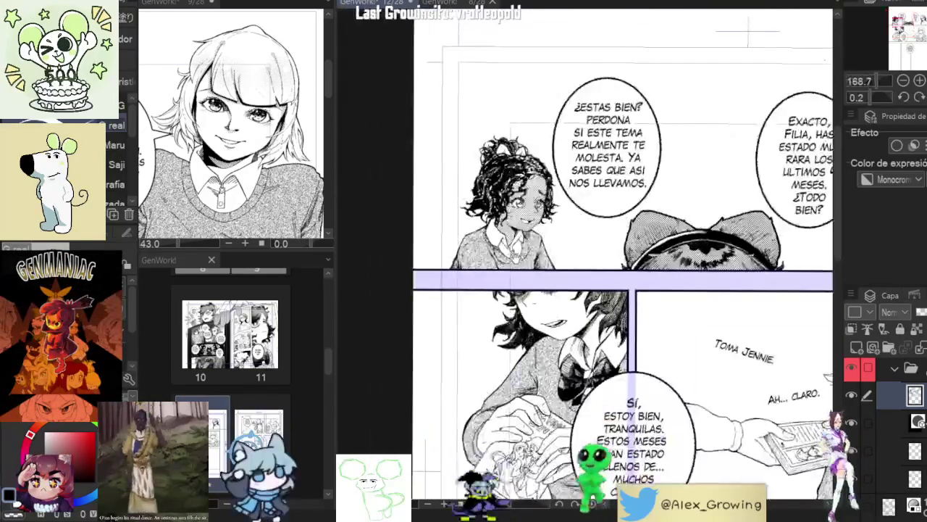
{"action": "scroll", "coordinate": [551, 217], "scroll_direction": "up", "scroll_amount": 4}
{"action": "scroll", "coordinate": [551, 217], "scroll_direction": "up", "scroll_amount": 2}
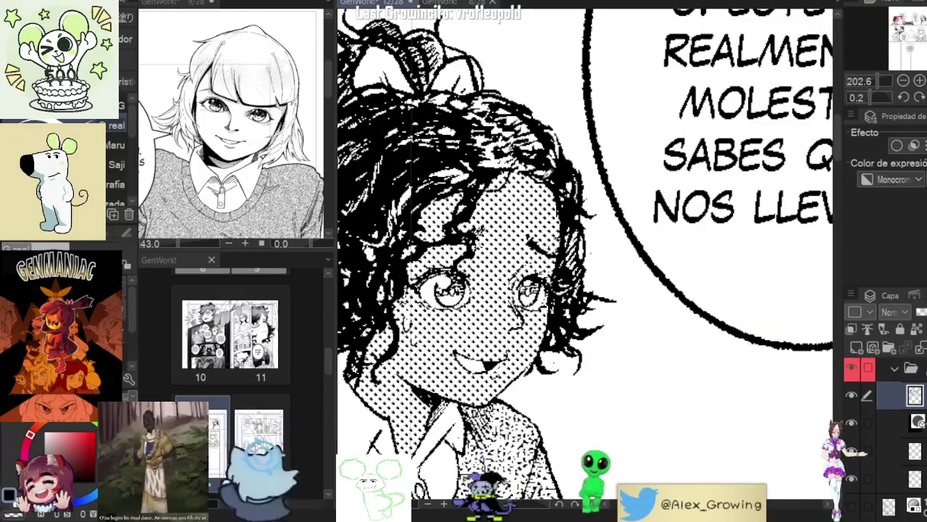
{"action": "scroll", "coordinate": [551, 217], "scroll_direction": "down", "scroll_amount": 3}
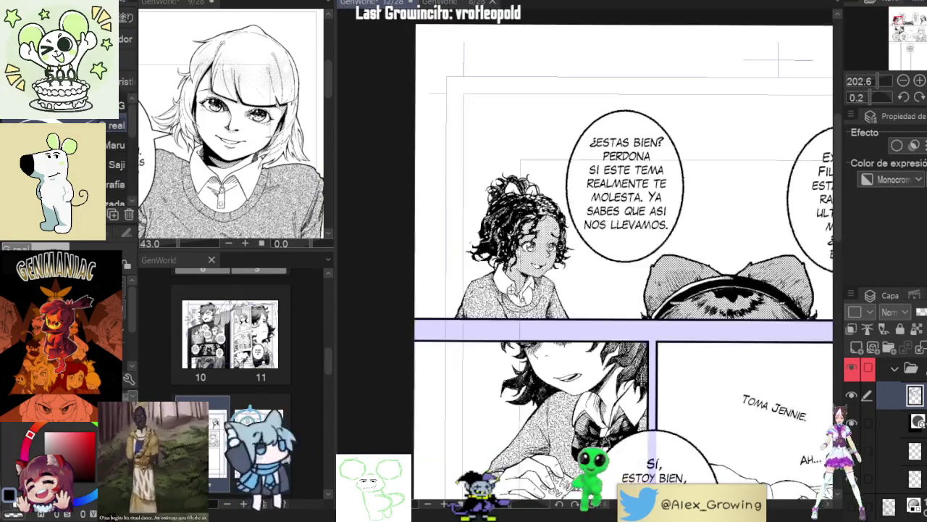
{"action": "scroll", "coordinate": [551, 217], "scroll_direction": "up", "scroll_amount": 3}
{"action": "scroll", "coordinate": [570, 206], "scroll_direction": "down", "scroll_amount": 3}
{"action": "scroll", "coordinate": [570, 207], "scroll_direction": "up", "scroll_amount": 1}
{"action": "scroll", "coordinate": [570, 206], "scroll_direction": "up", "scroll_amount": 2}
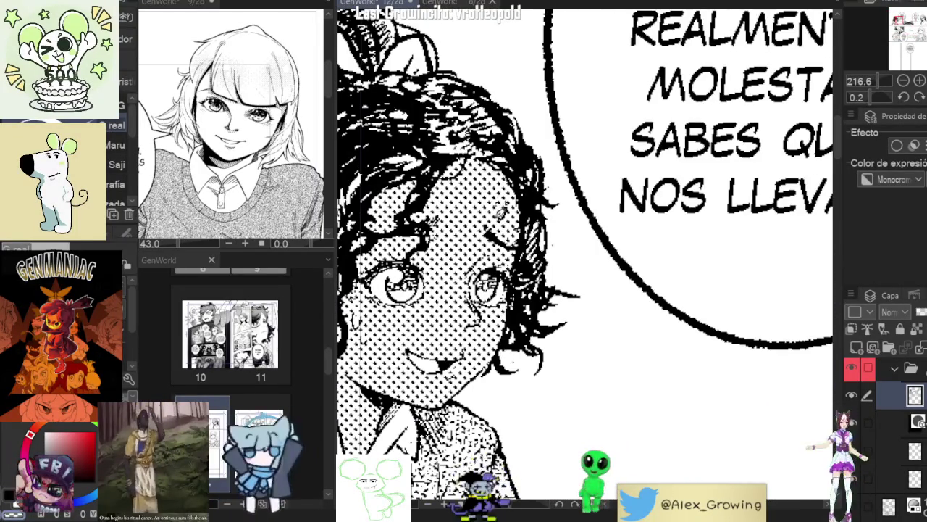
{"action": "scroll", "coordinate": [579, 260], "scroll_direction": "down", "scroll_amount": 4}
{"action": "scroll", "coordinate": [554, 230], "scroll_direction": "down", "scroll_amount": 1}
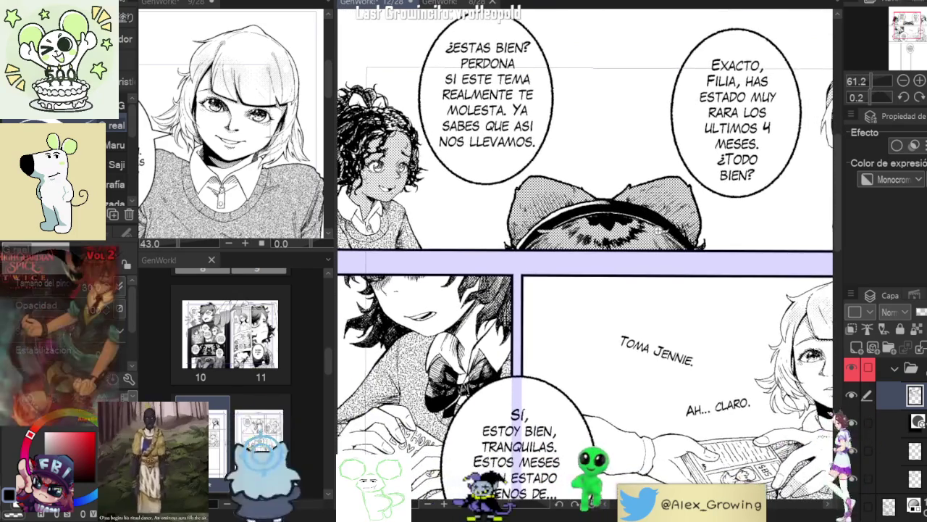
{"action": "scroll", "coordinate": [579, 239], "scroll_direction": "up", "scroll_amount": 1}
{"action": "scroll", "coordinate": [624, 252], "scroll_direction": "down", "scroll_amount": 1}
{"action": "scroll", "coordinate": [624, 251], "scroll_direction": "down", "scroll_amount": 1}
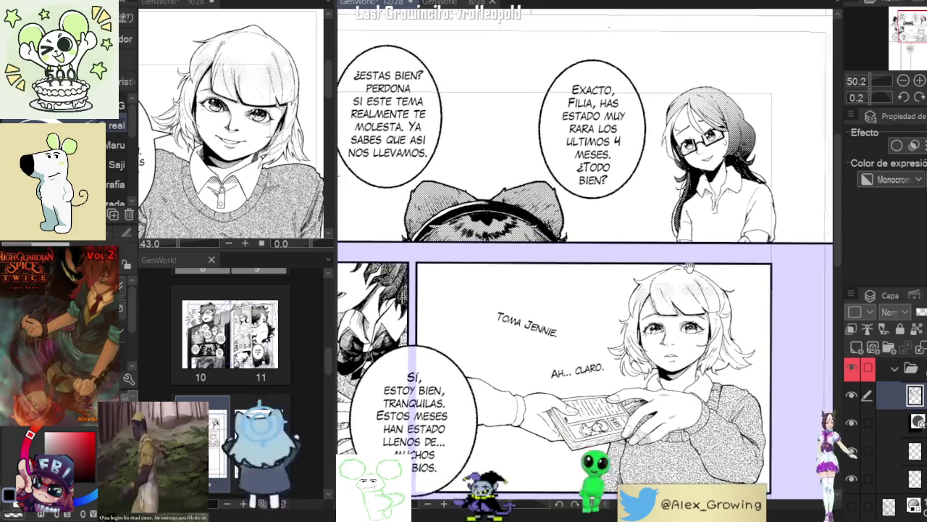
{"action": "left_click_drag", "start_coordinate": [623, 253], "coordinate": [586, 284]}
{"action": "scroll", "coordinate": [670, 205], "scroll_direction": "up", "scroll_amount": 3}
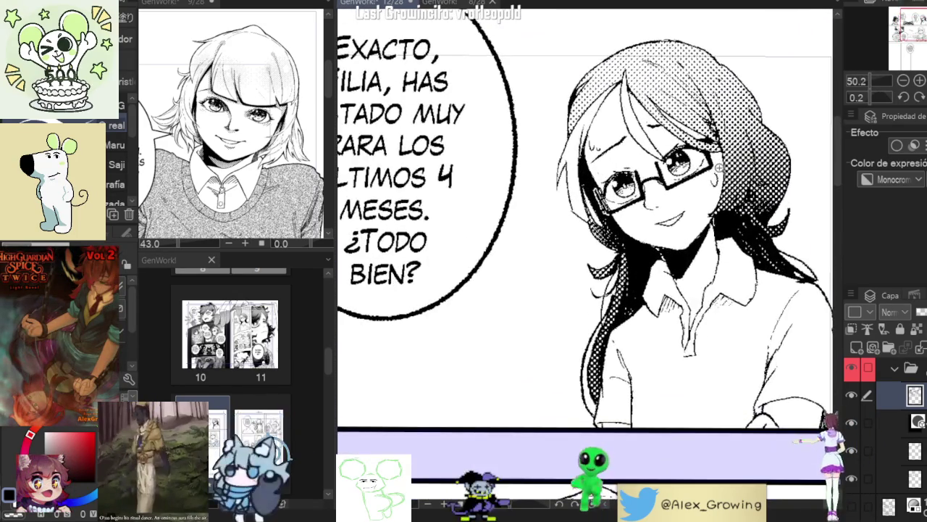
{"action": "scroll", "coordinate": [670, 206], "scroll_direction": "down", "scroll_amount": 3}
{"action": "left_click", "coordinate": [453, 5]}
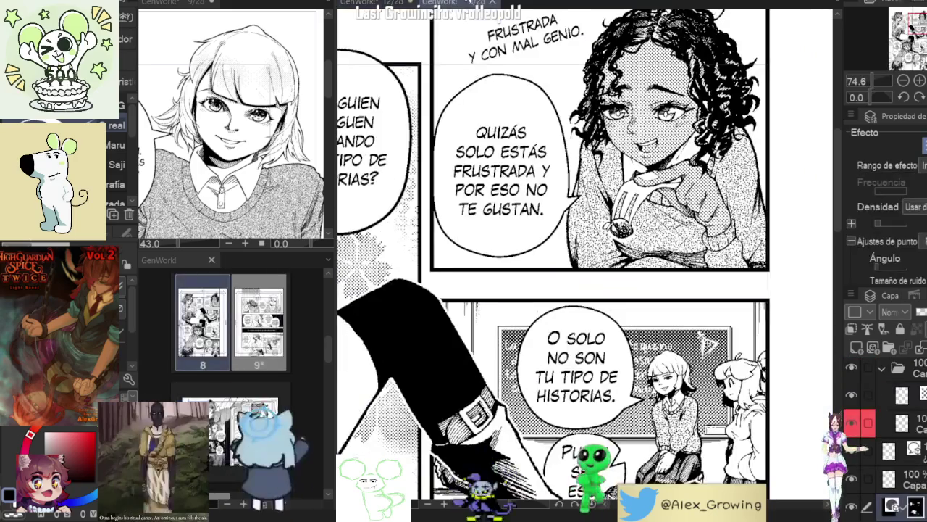
{"action": "scroll", "coordinate": [580, 253], "scroll_direction": "down", "scroll_amount": 5}
{"action": "scroll", "coordinate": [686, 120], "scroll_direction": "up", "scroll_amount": 3}
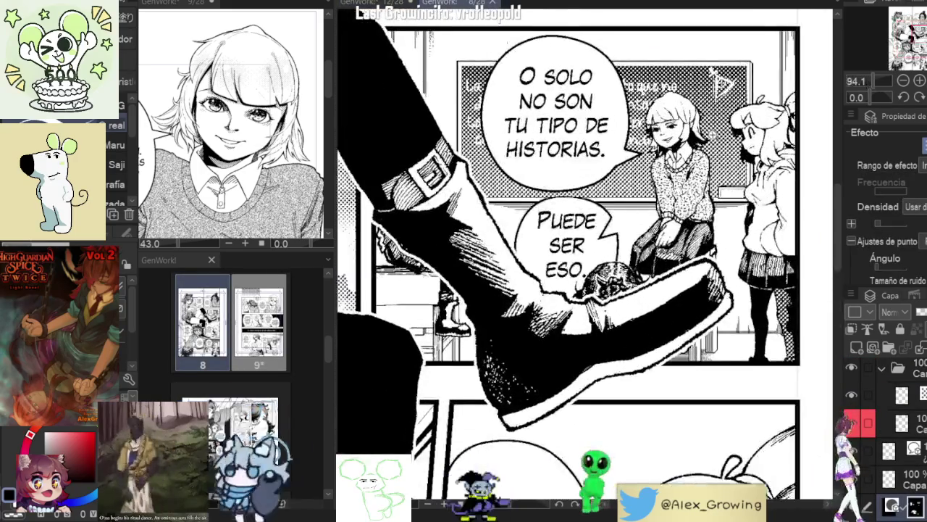
{"action": "scroll", "coordinate": [710, 115], "scroll_direction": "up", "scroll_amount": 4}
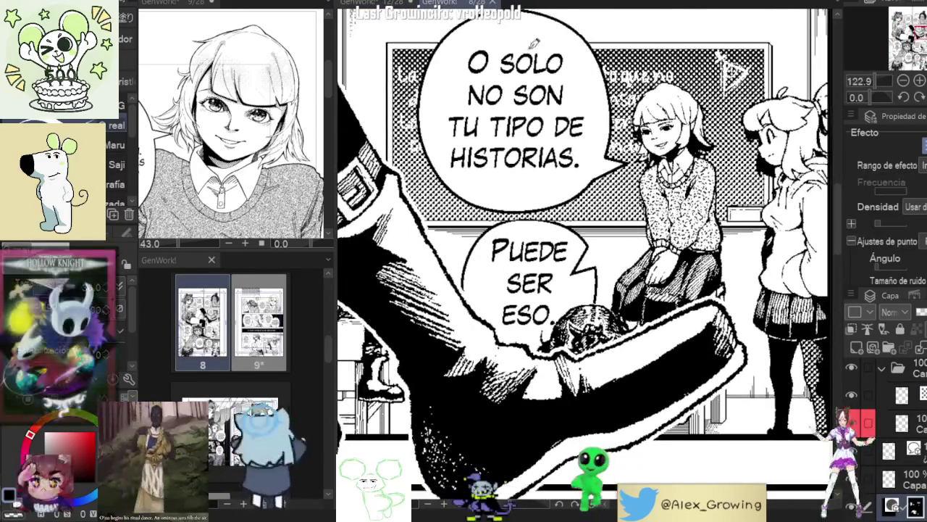
{"action": "key", "text": "ctrl+Tab"}
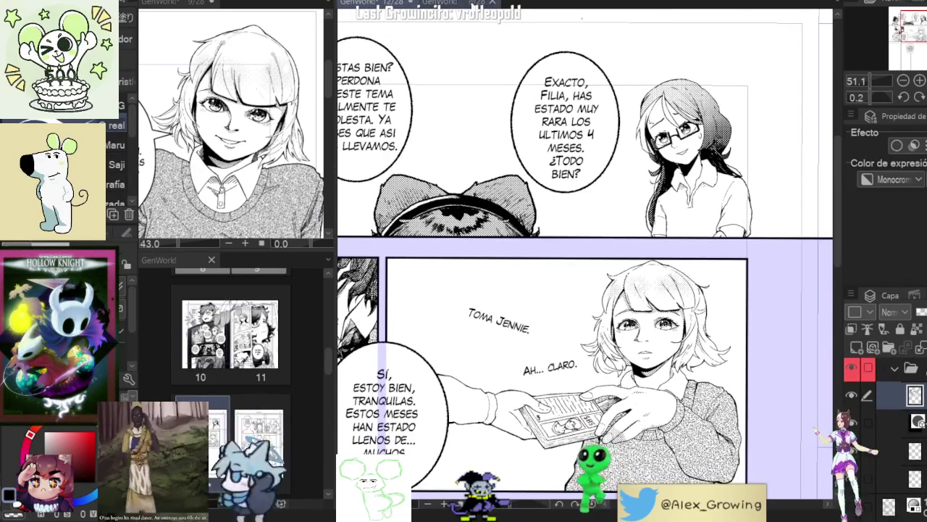
{"action": "left_click", "coordinate": [474, 4]}
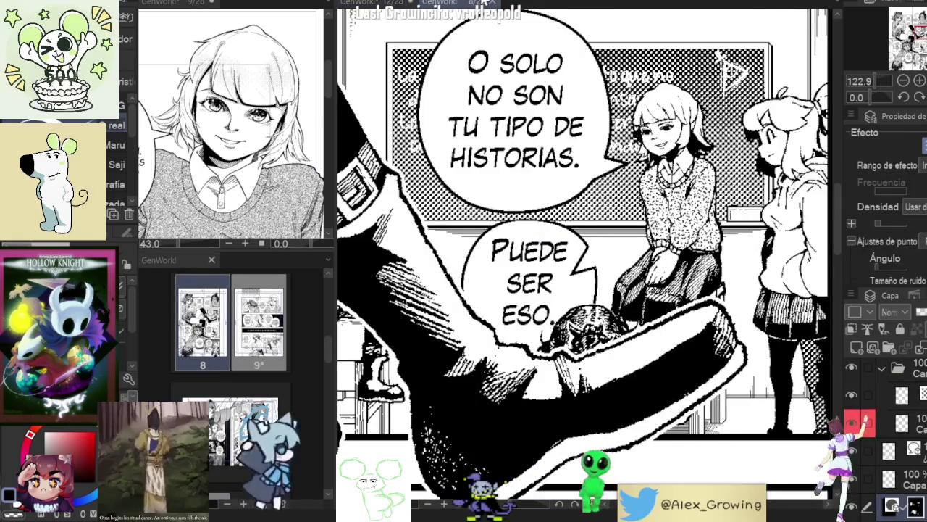
{"action": "left_click", "coordinate": [376, 3]}
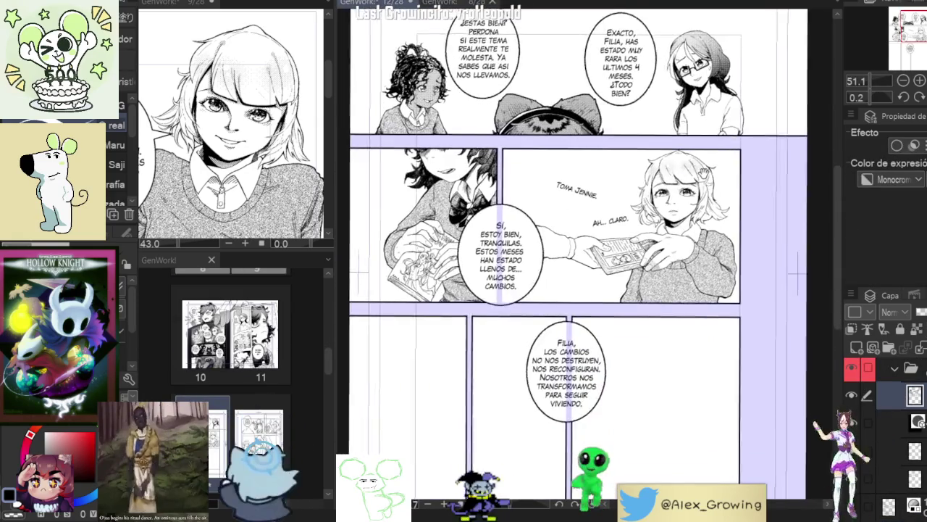
{"action": "scroll", "coordinate": [699, 255], "scroll_direction": "down", "scroll_amount": 5}
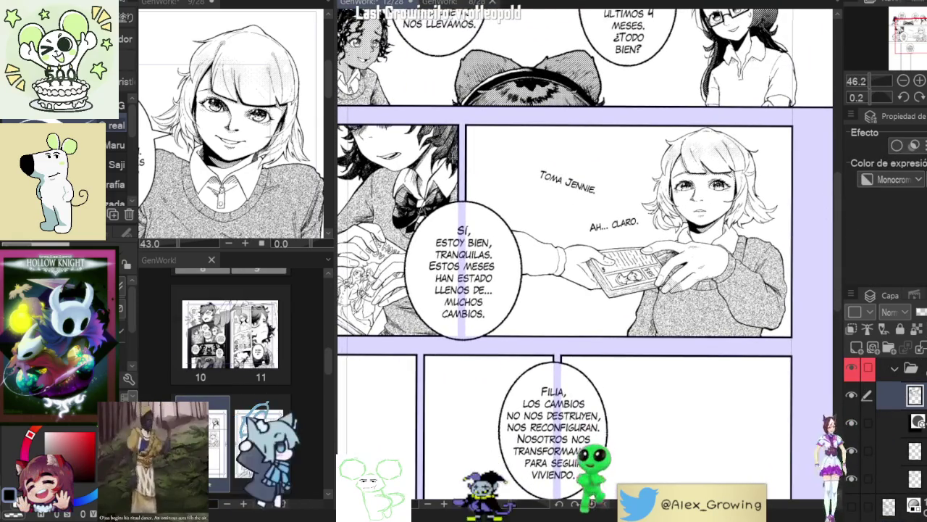
{"action": "scroll", "coordinate": [673, 210], "scroll_direction": "up", "scroll_amount": 10}
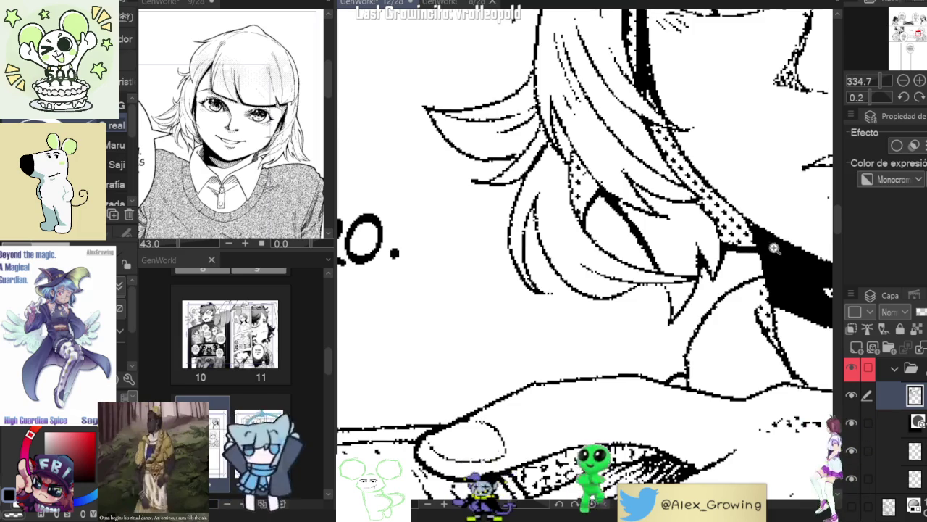
{"action": "scroll", "coordinate": [774, 248], "scroll_direction": "down", "scroll_amount": 4}
{"action": "scroll", "coordinate": [700, 246], "scroll_direction": "up", "scroll_amount": 3}
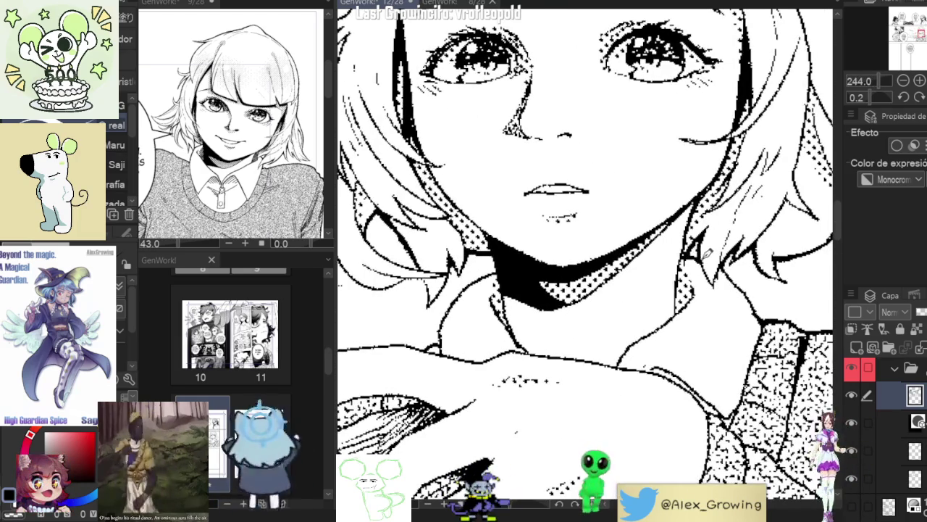
{"action": "scroll", "coordinate": [714, 221], "scroll_direction": "down", "scroll_amount": 3}
{"action": "scroll", "coordinate": [714, 221], "scroll_direction": "up", "scroll_amount": 2}
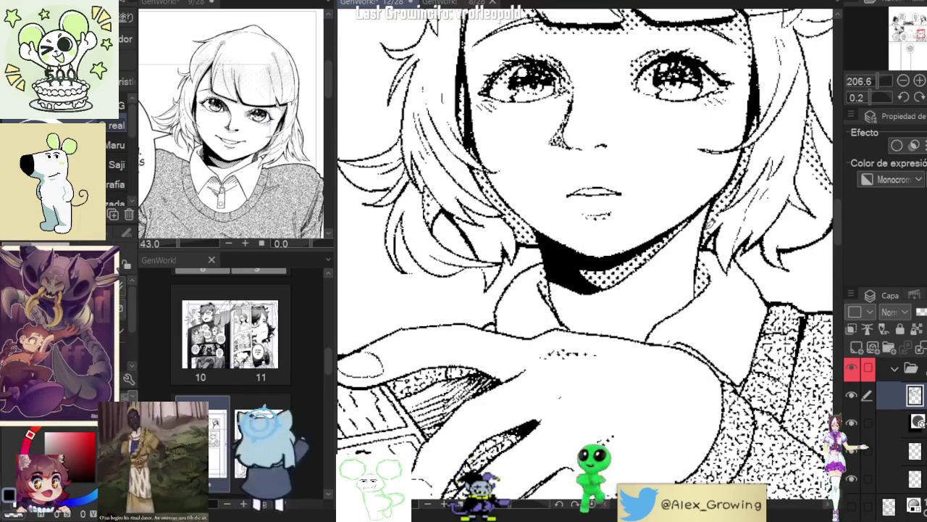
{"action": "scroll", "coordinate": [718, 217], "scroll_direction": "down", "scroll_amount": 4}
{"action": "scroll", "coordinate": [718, 217], "scroll_direction": "up", "scroll_amount": 3}
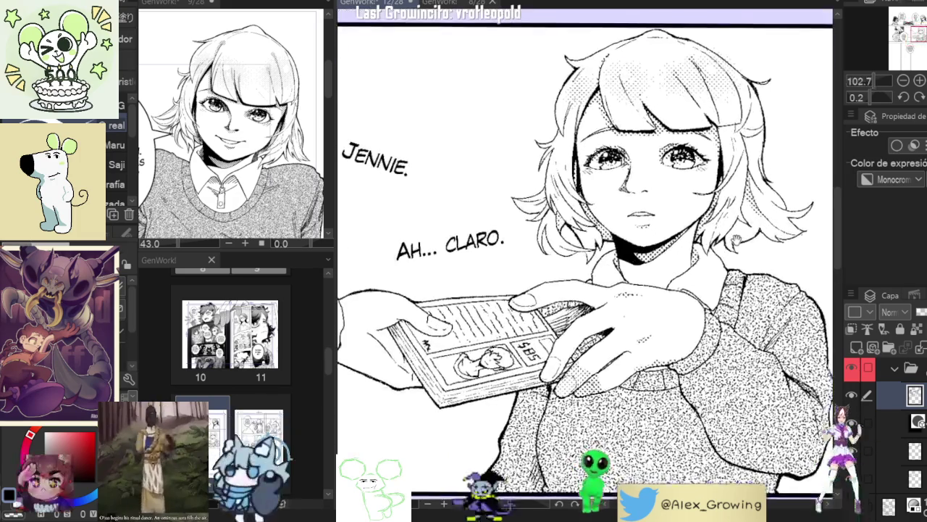
{"action": "scroll", "coordinate": [641, 230], "scroll_direction": "up", "scroll_amount": 3}
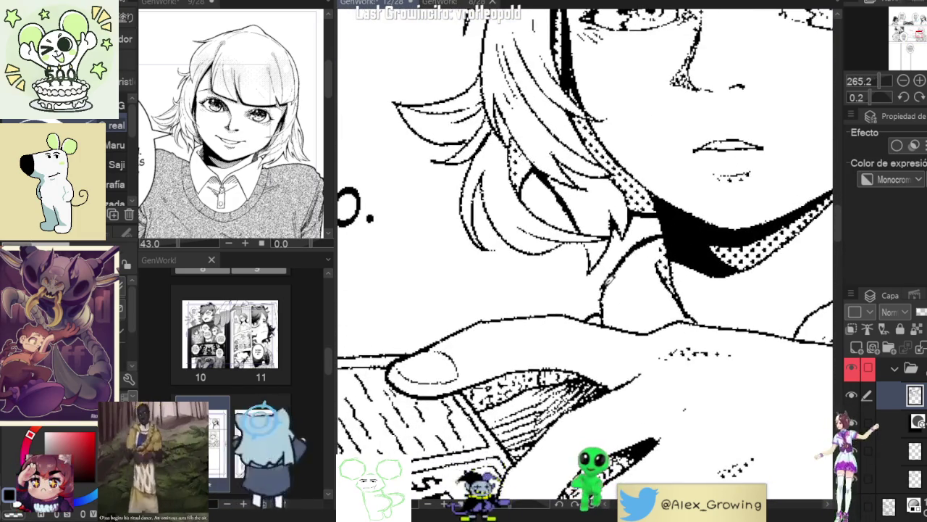
{"action": "scroll", "coordinate": [608, 319], "scroll_direction": "down", "scroll_amount": 3}
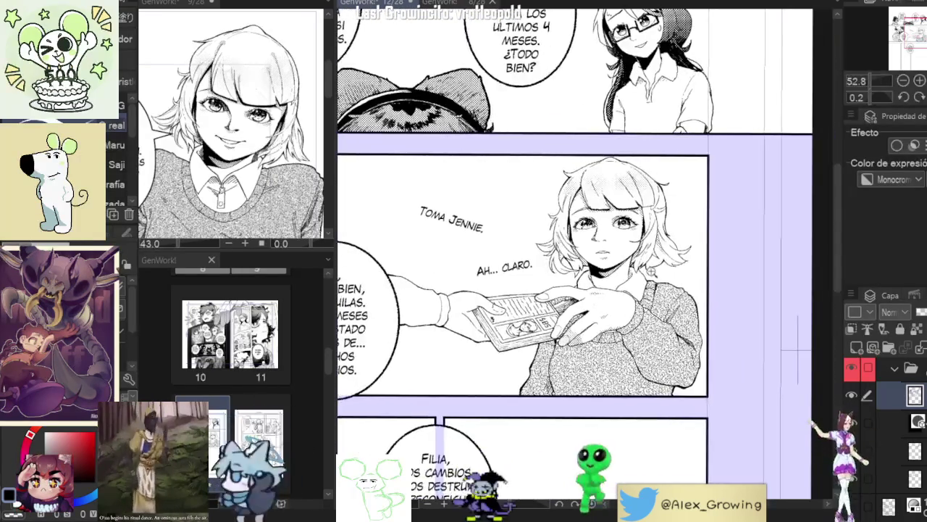
{"action": "scroll", "coordinate": [664, 295], "scroll_direction": "up", "scroll_amount": 3}
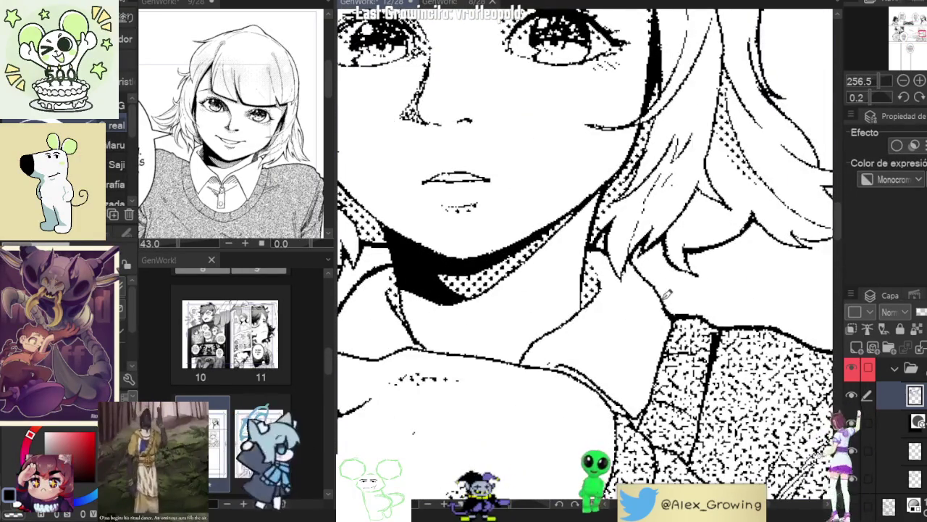
{"action": "scroll", "coordinate": [666, 294], "scroll_direction": "down", "scroll_amount": 2}
{"action": "scroll", "coordinate": [666, 294], "scroll_direction": "down", "scroll_amount": 1}
{"action": "scroll", "coordinate": [666, 294], "scroll_direction": "down", "scroll_amount": 1}
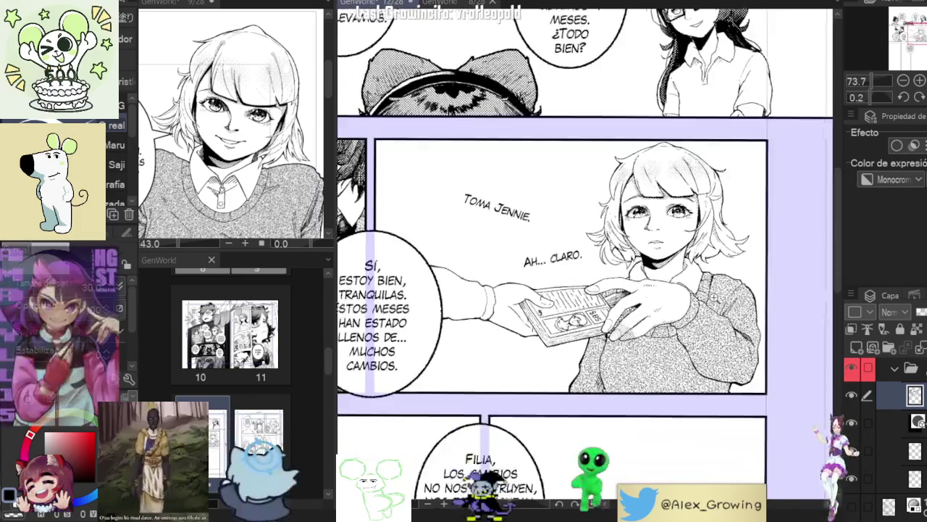
{"action": "scroll", "coordinate": [758, 205], "scroll_direction": "down", "scroll_amount": 2}
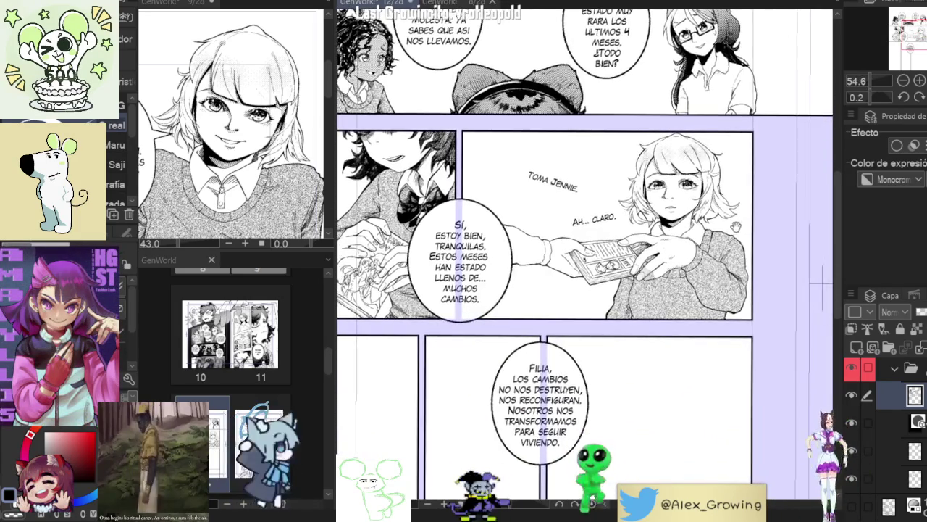
{"action": "scroll", "coordinate": [739, 225], "scroll_direction": "up", "scroll_amount": 2}
{"action": "left_click_drag", "start_coordinate": [726, 232], "coordinate": [736, 212]}
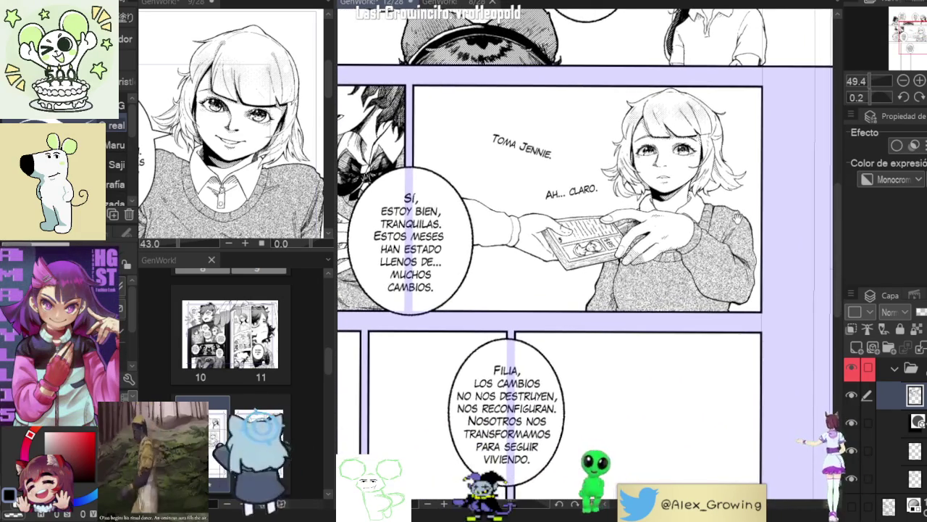
{"action": "scroll", "coordinate": [672, 246], "scroll_direction": "up", "scroll_amount": 4}
{"action": "scroll", "coordinate": [652, 253], "scroll_direction": "up", "scroll_amount": 3}
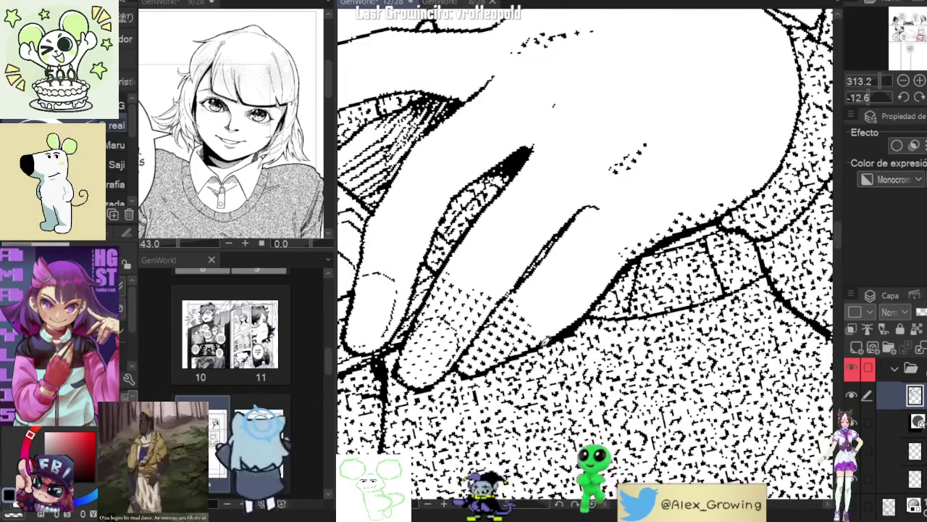
{"action": "left_click_drag", "start_coordinate": [545, 339], "coordinate": [635, 288]}
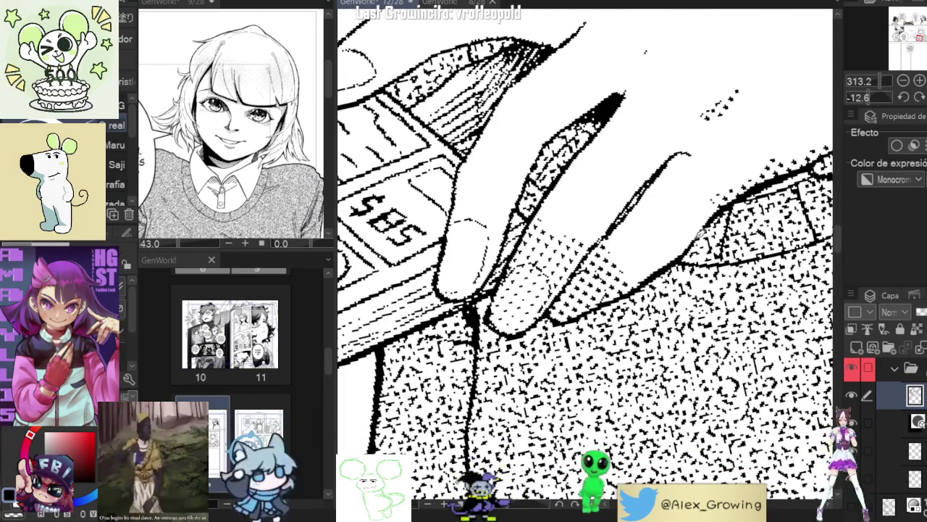
{"action": "left_click_drag", "start_coordinate": [695, 235], "coordinate": [615, 297]}
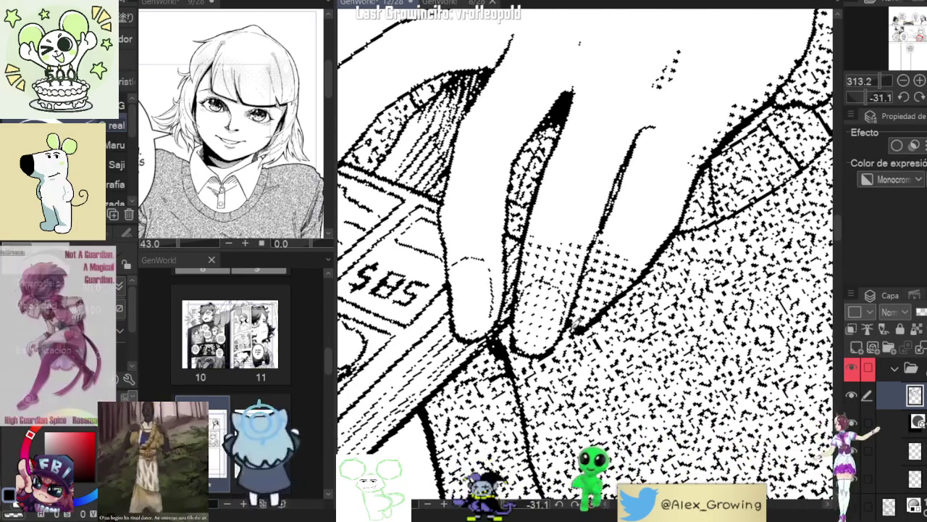
{"action": "left_click_drag", "start_coordinate": [575, 323], "coordinate": [668, 295]}
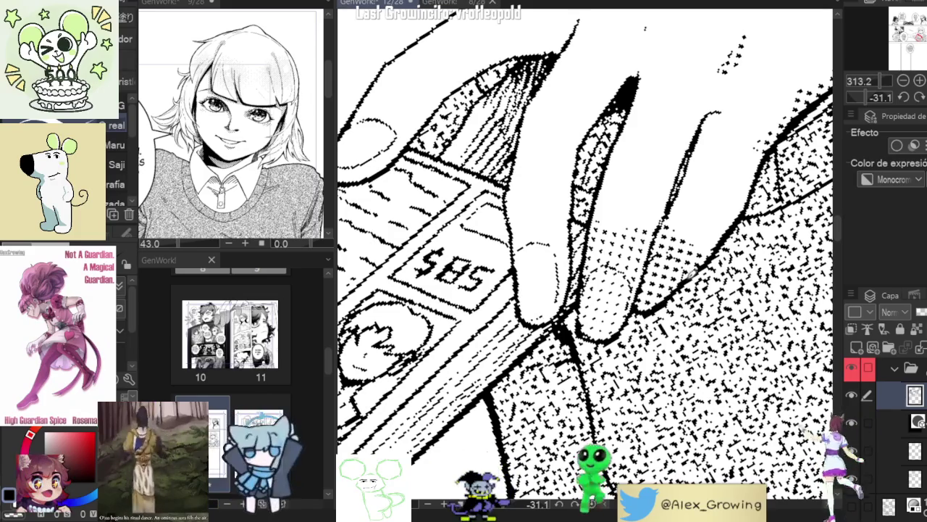
{"action": "left_click_drag", "start_coordinate": [706, 248], "coordinate": [742, 234]}
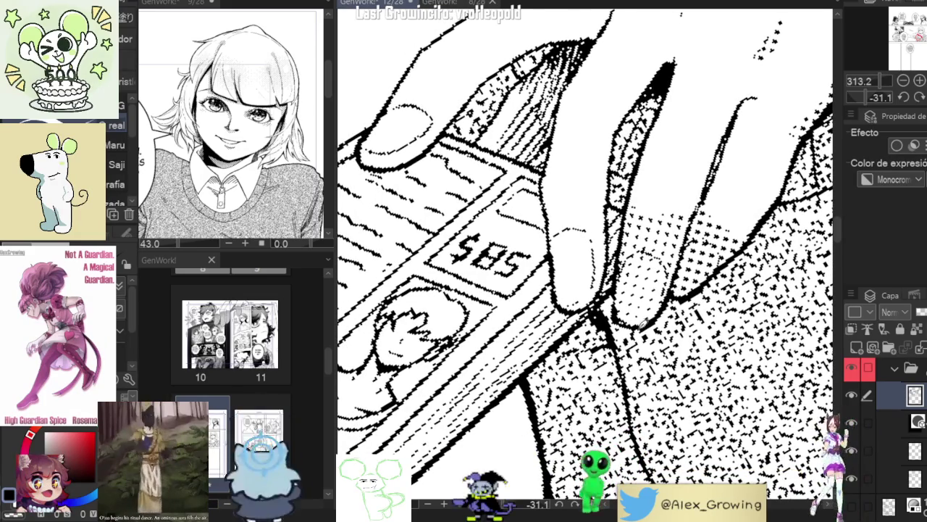
{"action": "mouse_move", "coordinate": [618, 299]}
{"action": "left_mouse_down"}
{"action": "mouse_move", "coordinate": [616, 369]}
{"action": "mouse_move", "coordinate": [612, 357]}
{"action": "left_mouse_up"}
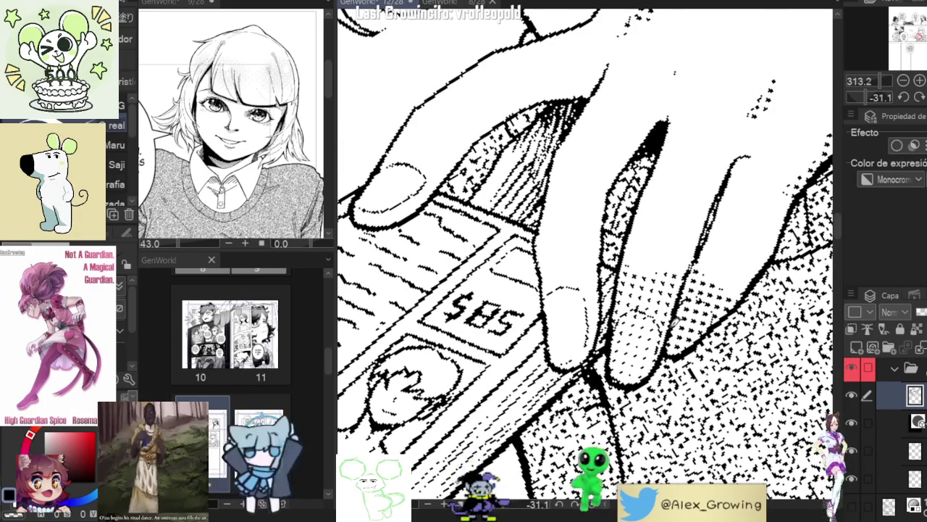
{"action": "left_click_drag", "start_coordinate": [641, 275], "coordinate": [657, 293]}
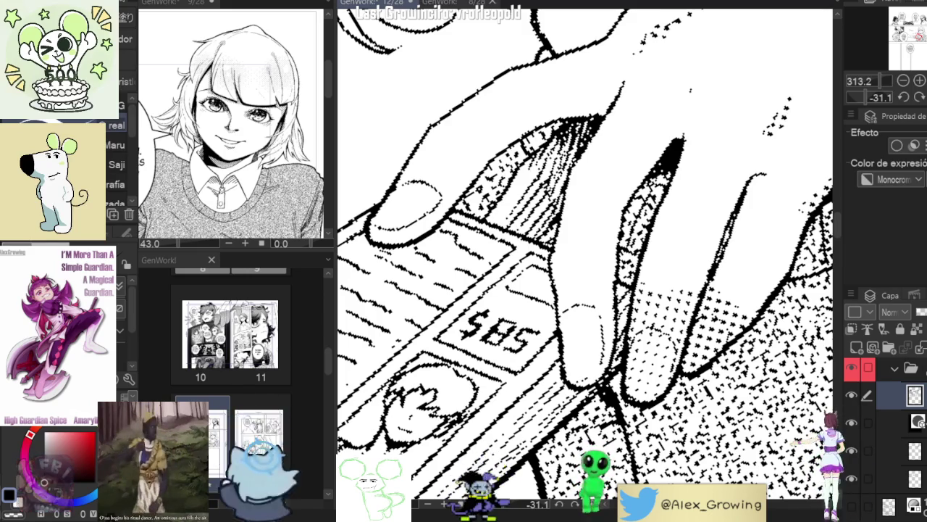
{"action": "left_click_drag", "start_coordinate": [634, 252], "coordinate": [614, 312]}
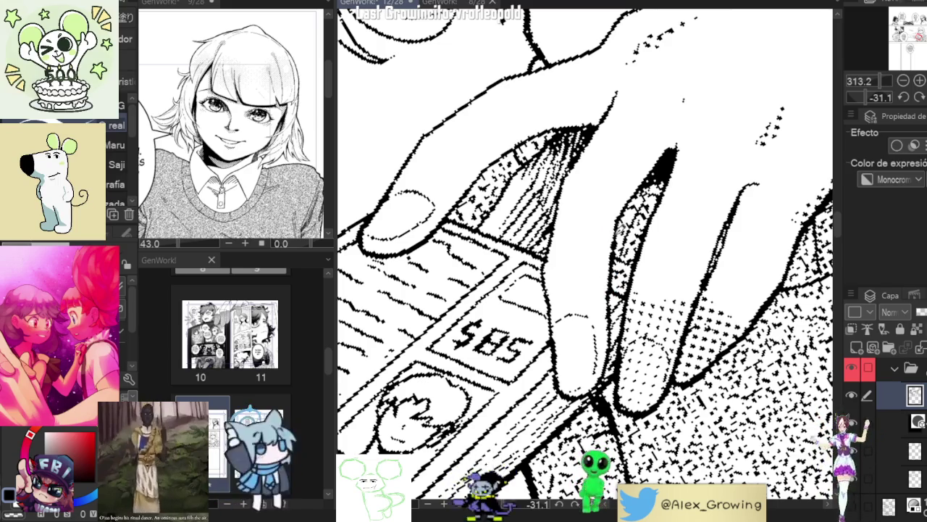
{"action": "scroll", "coordinate": [622, 214], "scroll_direction": "down", "scroll_amount": 4}
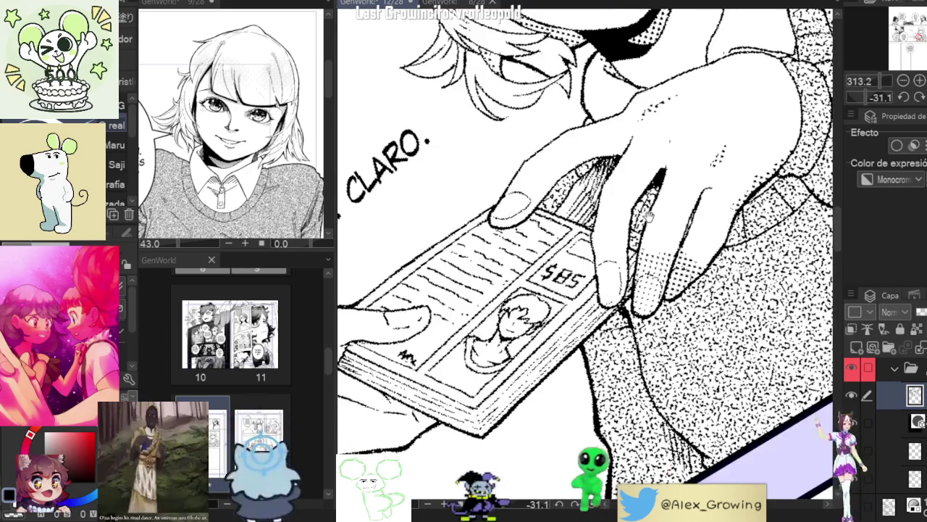
{"action": "scroll", "coordinate": [633, 286], "scroll_direction": "up", "scroll_amount": 2}
{"action": "scroll", "coordinate": [624, 305], "scroll_direction": "up", "scroll_amount": 2}
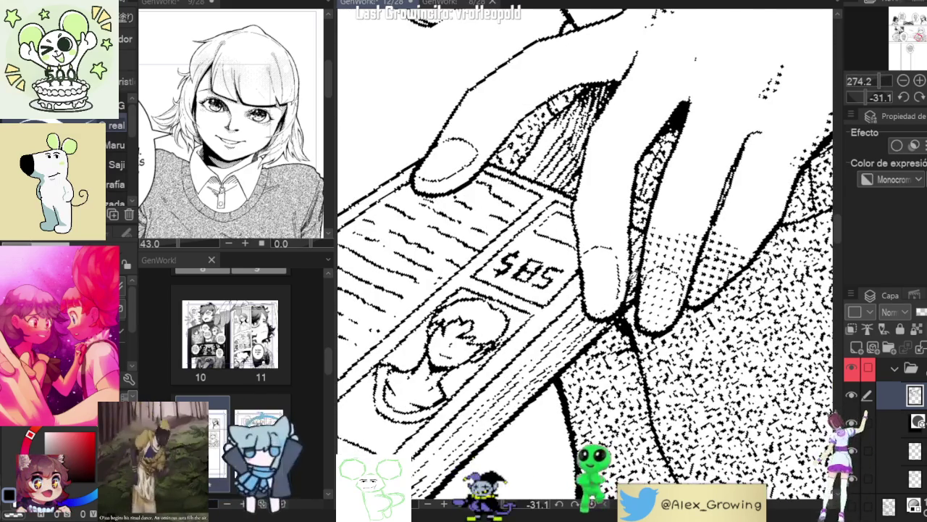
{"action": "left_click_drag", "start_coordinate": [585, 246], "coordinate": [596, 301]}
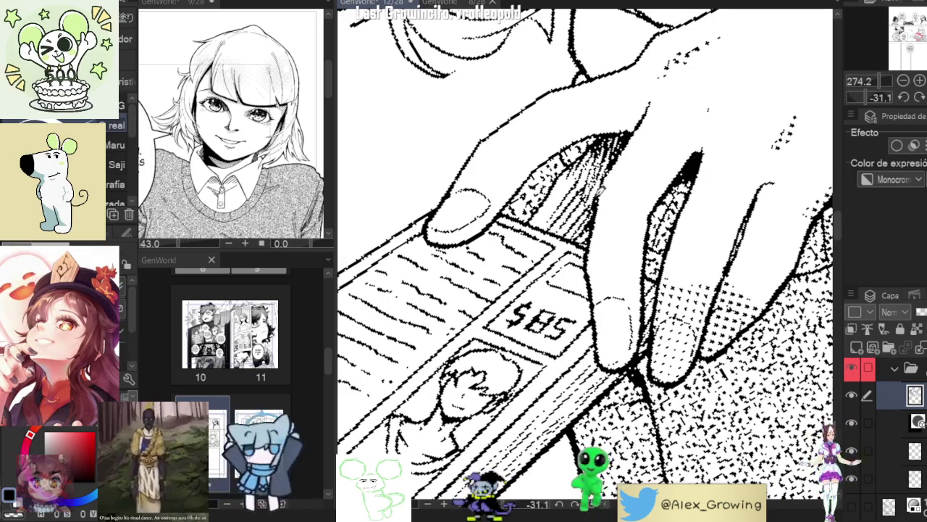
{"action": "scroll", "coordinate": [612, 170], "scroll_direction": "down", "scroll_amount": 2}
{"action": "scroll", "coordinate": [616, 172], "scroll_direction": "up", "scroll_amount": 1}
{"action": "scroll", "coordinate": [623, 174], "scroll_direction": "up", "scroll_amount": 2}
{"action": "scroll", "coordinate": [642, 176], "scroll_direction": "down", "scroll_amount": 1}
{"action": "scroll", "coordinate": [642, 176], "scroll_direction": "down", "scroll_amount": 2}
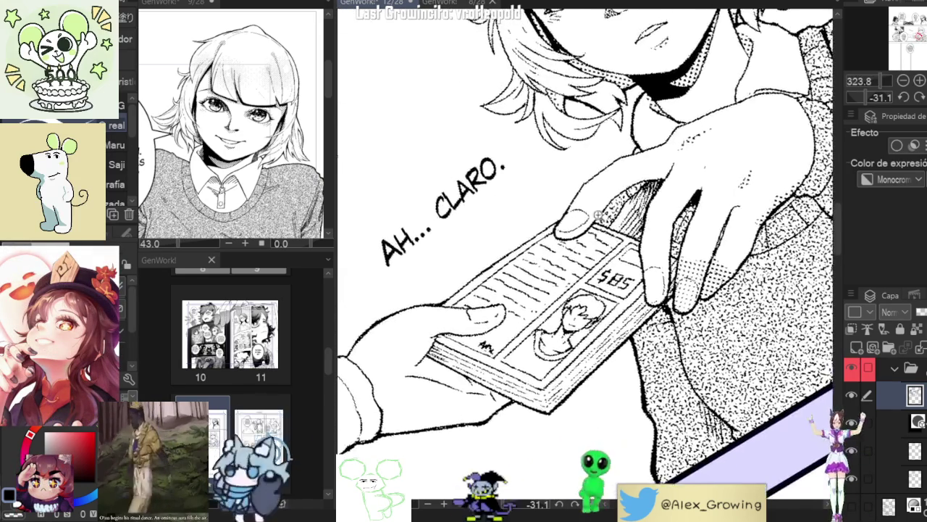
{"action": "scroll", "coordinate": [595, 226], "scroll_direction": "up", "scroll_amount": 2}
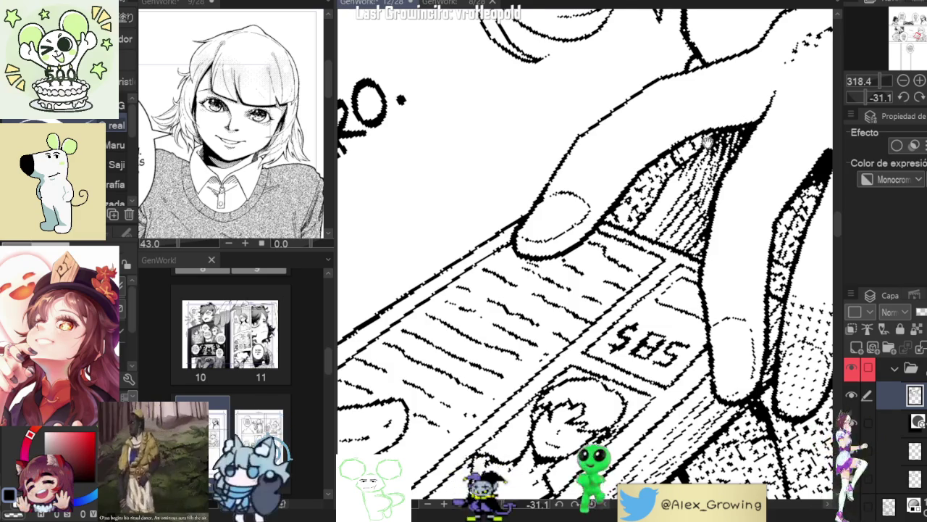
{"action": "left_click_drag", "start_coordinate": [673, 163], "coordinate": [641, 253]}
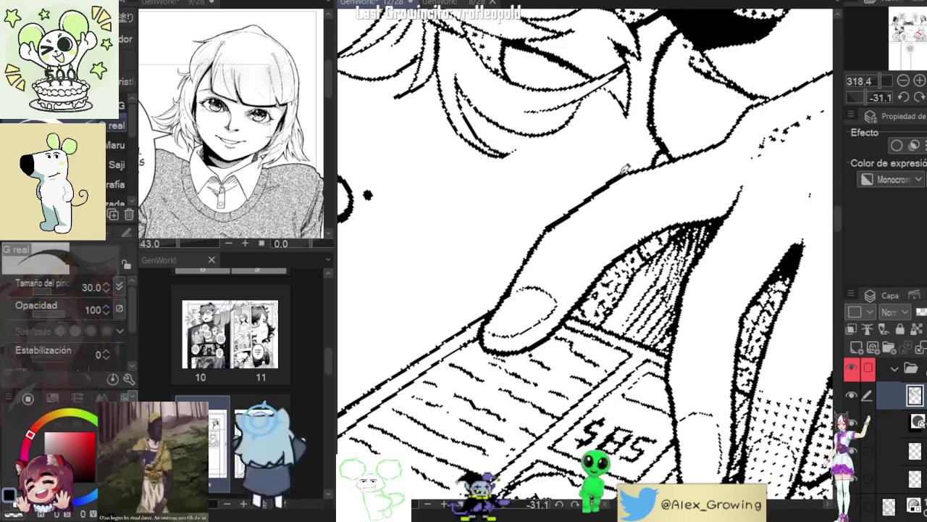
{"action": "scroll", "coordinate": [714, 150], "scroll_direction": "down", "scroll_amount": 3}
{"action": "scroll", "coordinate": [702, 163], "scroll_direction": "down", "scroll_amount": 1}
{"action": "scroll", "coordinate": [683, 182], "scroll_direction": "up", "scroll_amount": 5}
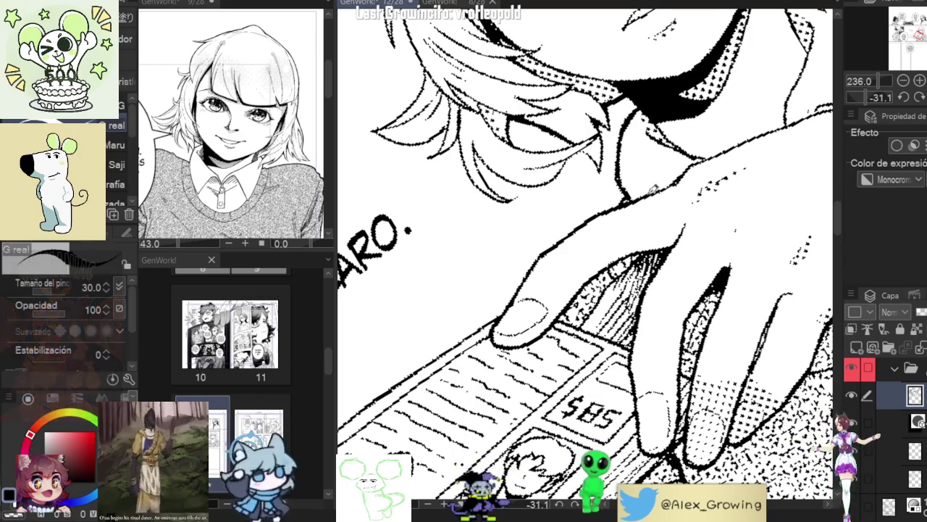
{"action": "key", "text": "ctrl+minus"}
{"action": "key", "text": "ctrl+minus"}
{"action": "key", "text": "ctrl+minus"}
{"action": "key", "text": "ctrl+at"}
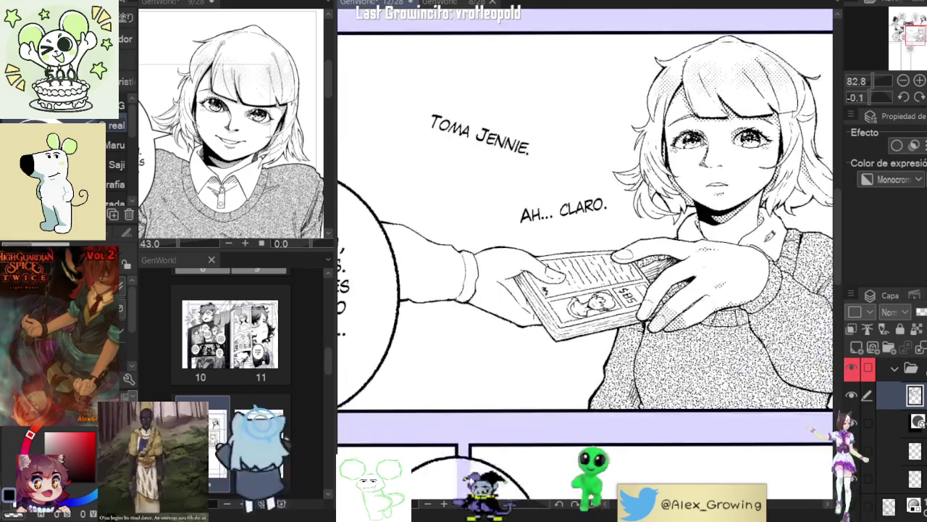
Step: Frame the short-haired girl's panel and remove the dotted screentone from her sweater
{"action": "key", "text": "ctrl+minus"}
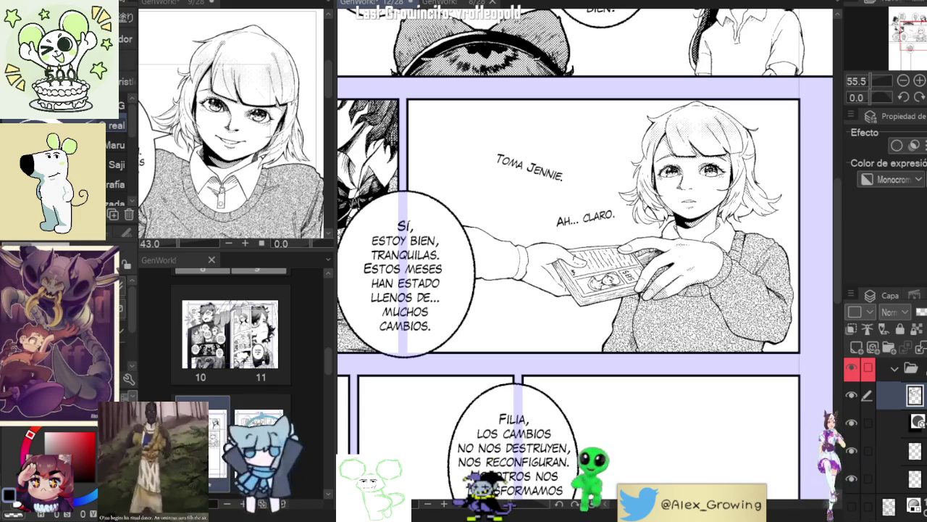
{"action": "scroll", "coordinate": [584, 264], "scroll_direction": "down", "scroll_amount": 2}
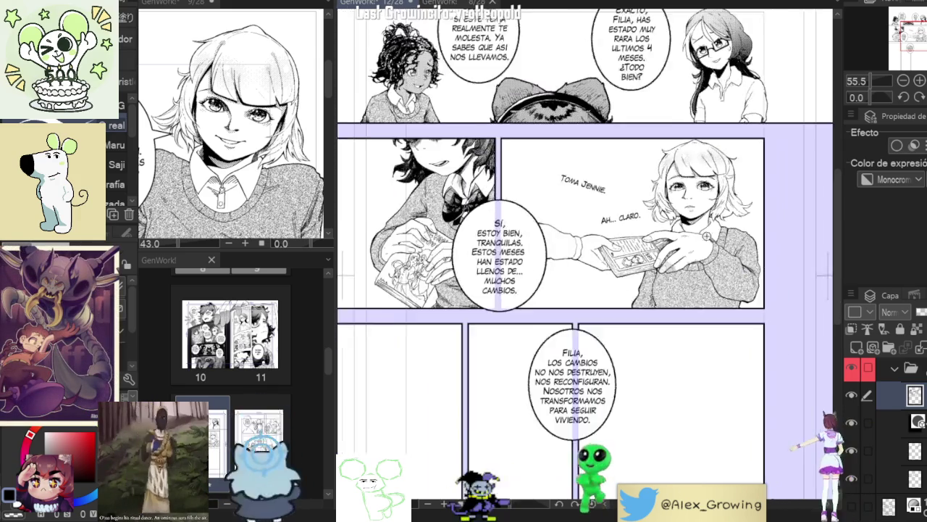
{"action": "scroll", "coordinate": [585, 265], "scroll_direction": "up", "scroll_amount": 2}
{"action": "scroll", "coordinate": [585, 264], "scroll_direction": "up", "scroll_amount": 2}
{"action": "scroll", "coordinate": [585, 264], "scroll_direction": "down", "scroll_amount": 1}
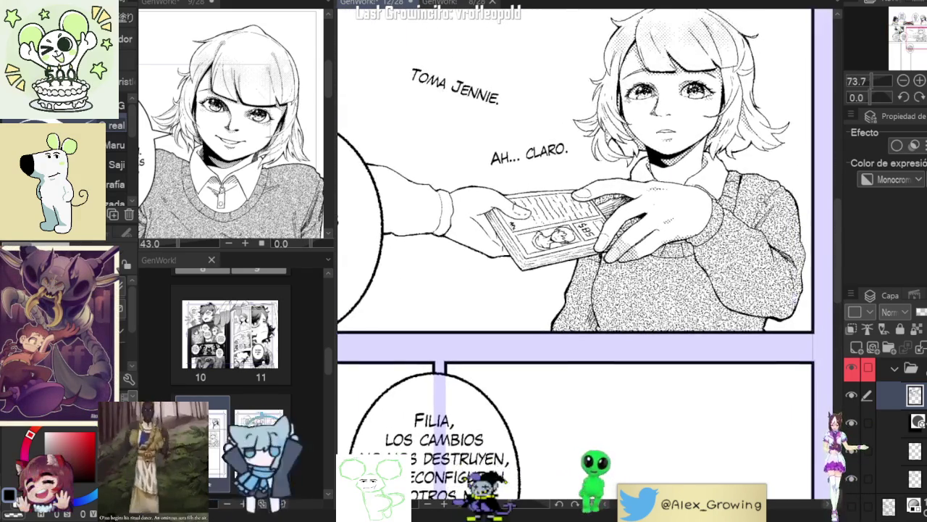
{"action": "scroll", "coordinate": [585, 264], "scroll_direction": "up", "scroll_amount": 1}
{"action": "scroll", "coordinate": [584, 264], "scroll_direction": "up", "scroll_amount": 1}
{"action": "scroll", "coordinate": [584, 264], "scroll_direction": "up", "scroll_amount": 1}
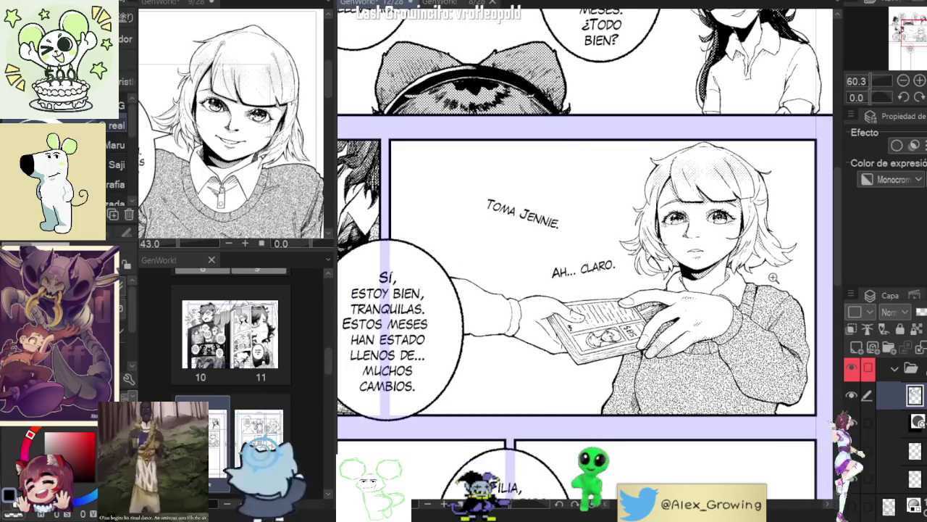
{"action": "scroll", "coordinate": [585, 265], "scroll_direction": "down", "scroll_amount": 1}
{"action": "scroll", "coordinate": [585, 264], "scroll_direction": "up", "scroll_amount": 1}
{"action": "left_click_drag", "start_coordinate": [580, 276], "coordinate": [569, 282]}
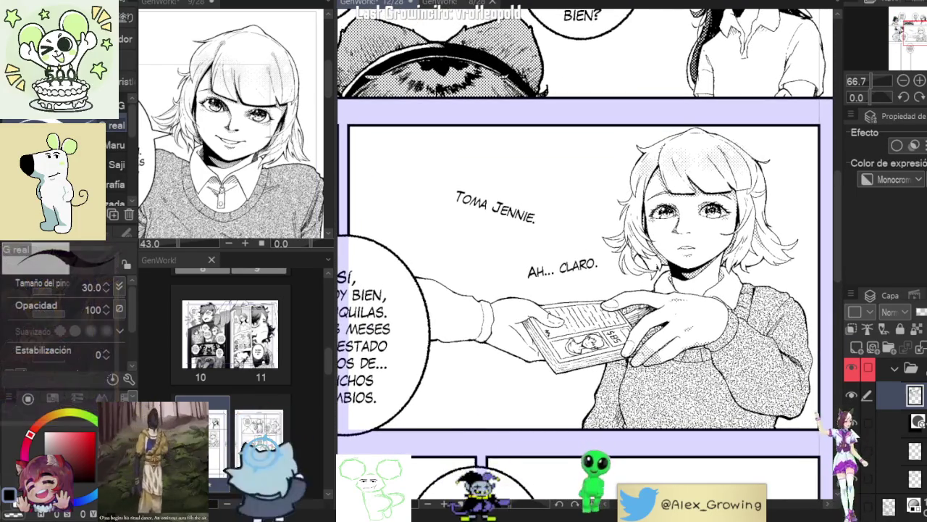
{"action": "key", "text": "ctrl+z"}
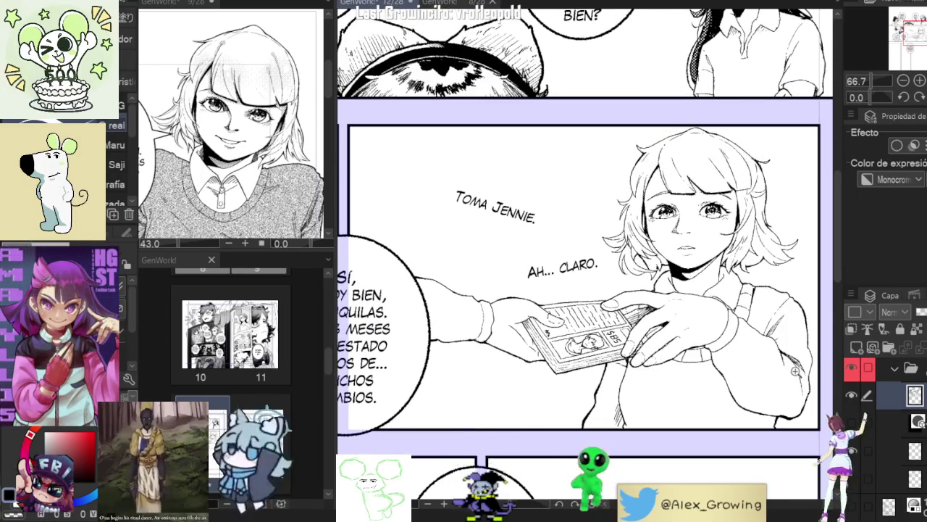
Step: Pan up to the top panel and zoom in on the glasses-wearing girl's toned hair
{"action": "scroll", "coordinate": [750, 228], "scroll_direction": "down", "scroll_amount": 2}
{"action": "scroll", "coordinate": [750, 228], "scroll_direction": "down", "scroll_amount": 1}
{"action": "left_click_drag", "start_coordinate": [749, 228], "coordinate": [736, 286]}
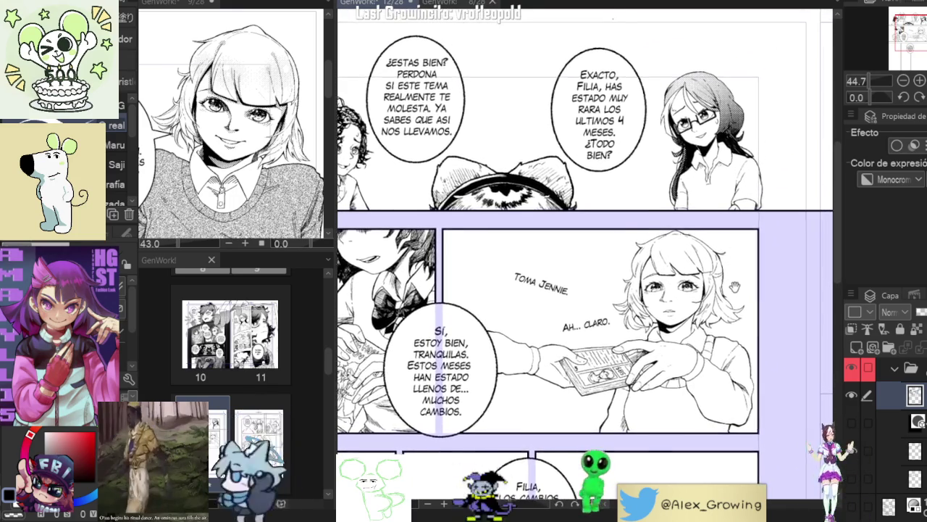
{"action": "scroll", "coordinate": [717, 134], "scroll_direction": "up", "scroll_amount": 1}
{"action": "scroll", "coordinate": [717, 134], "scroll_direction": "up", "scroll_amount": 1}
{"action": "scroll", "coordinate": [695, 186], "scroll_direction": "up", "scroll_amount": 3}
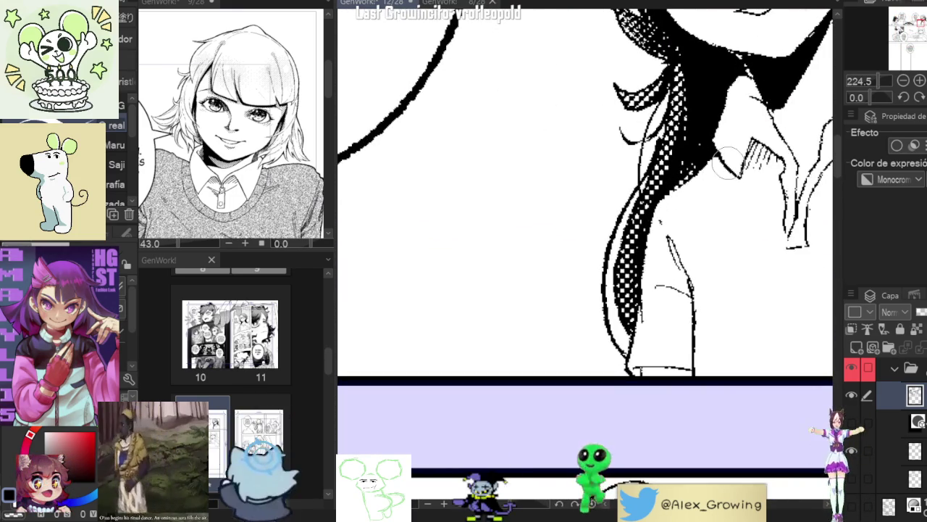
{"action": "left_click", "coordinate": [688, 177], "text": "ctrl+shift"}
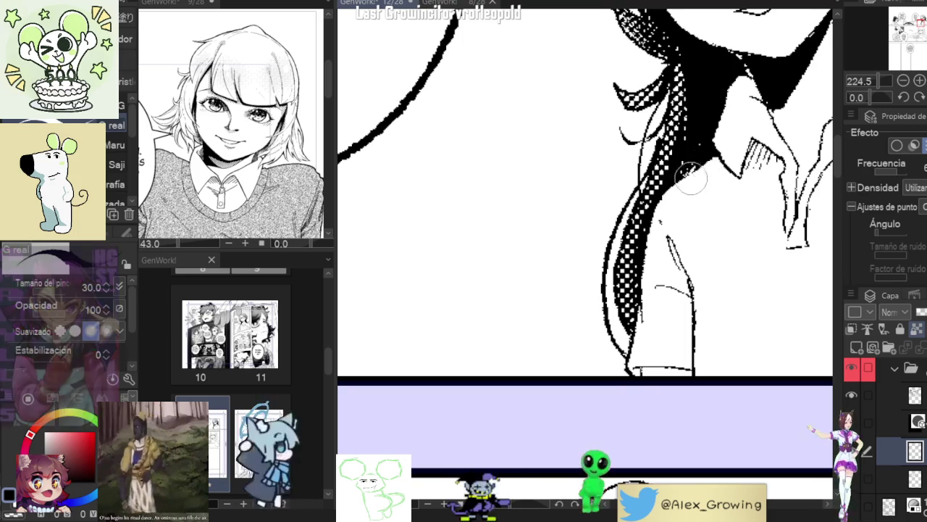
{"action": "scroll", "coordinate": [700, 193], "scroll_direction": "down", "scroll_amount": 1}
{"action": "scroll", "coordinate": [734, 269], "scroll_direction": "down", "scroll_amount": 2}
{"action": "scroll", "coordinate": [734, 269], "scroll_direction": "down", "scroll_amount": 2}
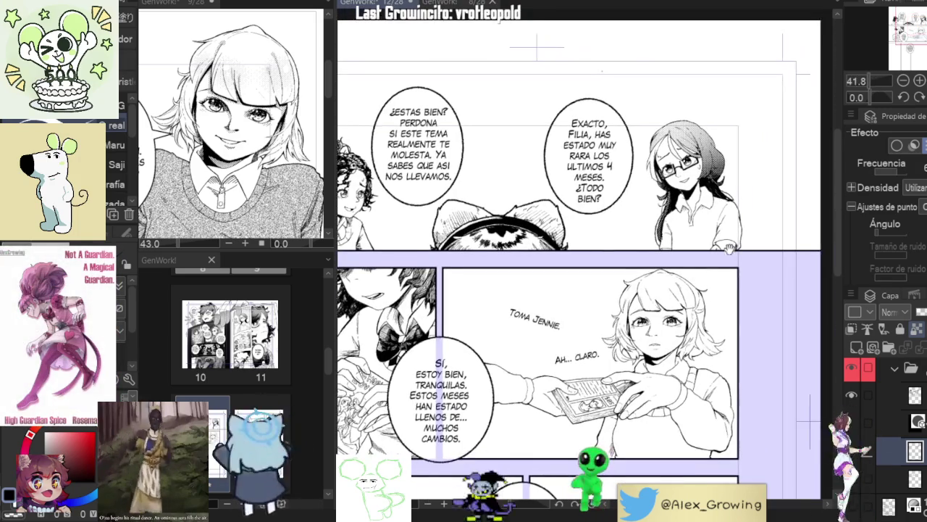
{"action": "scroll", "coordinate": [742, 164], "scroll_direction": "up", "scroll_amount": 2}
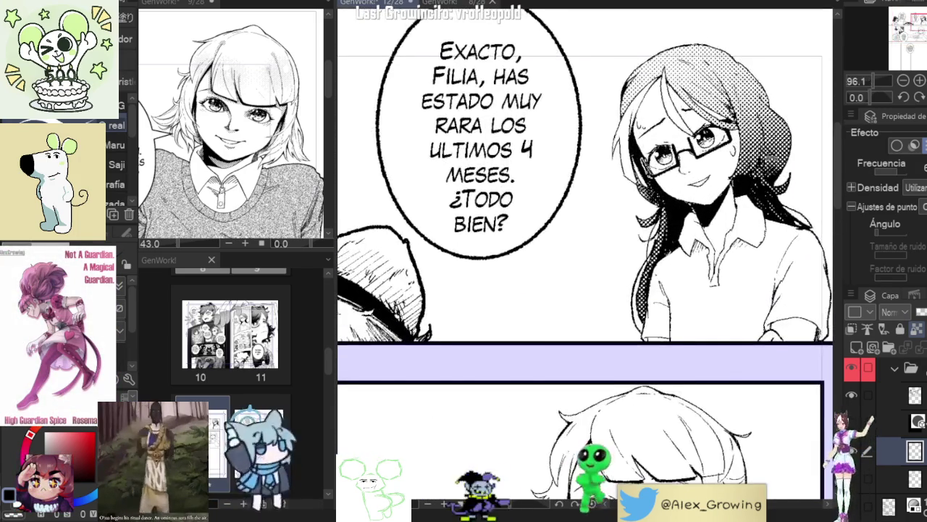
{"action": "left_click_drag", "start_coordinate": [742, 163], "coordinate": [835, 394]}
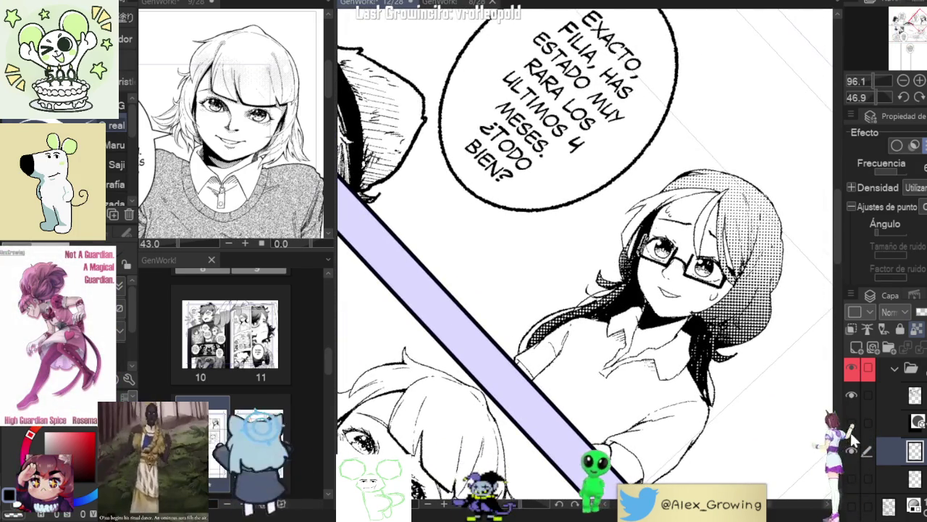
{"action": "left_click", "coordinate": [894, 394]}
{"action": "scroll", "coordinate": [668, 240], "scroll_direction": "up", "scroll_amount": 3}
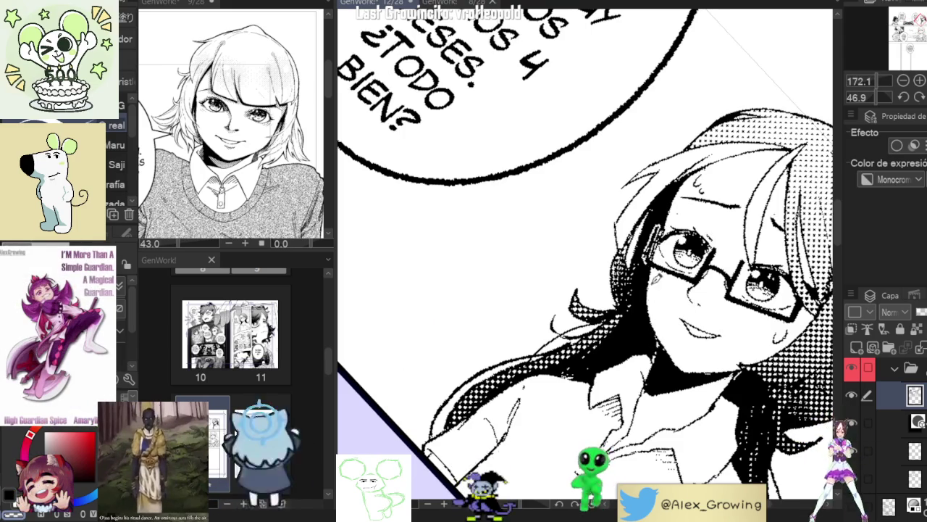
{"action": "scroll", "coordinate": [746, 251], "scroll_direction": "down", "scroll_amount": 5}
{"action": "scroll", "coordinate": [746, 250], "scroll_direction": "down", "scroll_amount": 3}
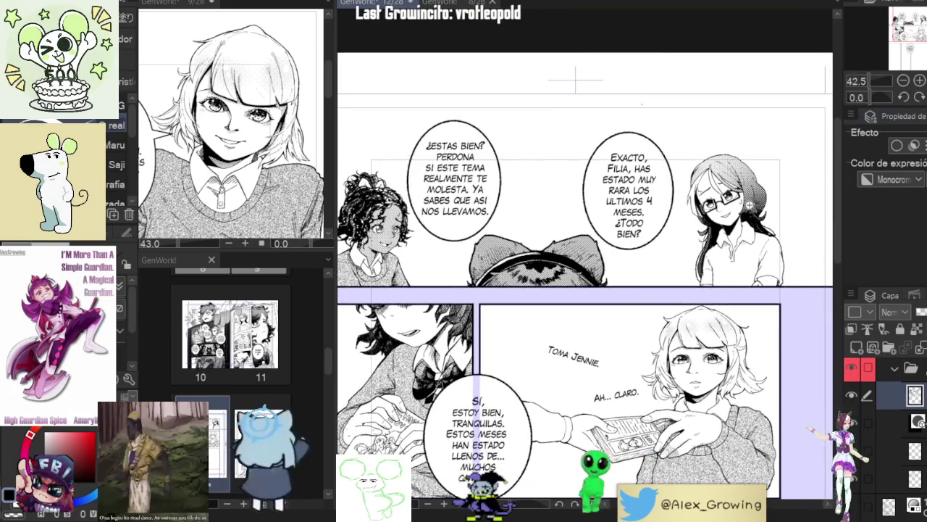
{"action": "scroll", "coordinate": [751, 205], "scroll_direction": "down", "scroll_amount": 3}
{"action": "scroll", "coordinate": [752, 206], "scroll_direction": "up", "scroll_amount": 3}
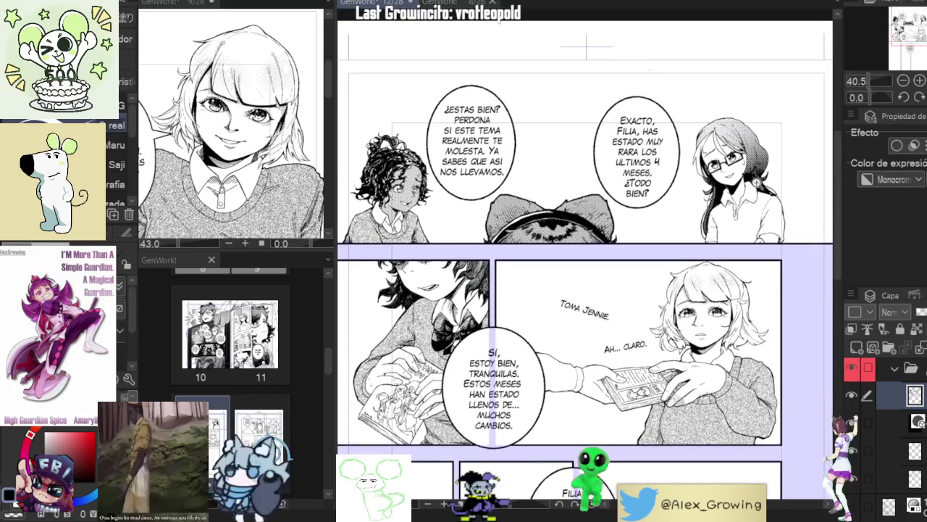
{"action": "scroll", "coordinate": [784, 197], "scroll_direction": "up", "scroll_amount": 5}
{"action": "scroll", "coordinate": [757, 228], "scroll_direction": "down", "scroll_amount": 2}
{"action": "scroll", "coordinate": [765, 267], "scroll_direction": "down", "scroll_amount": 5}
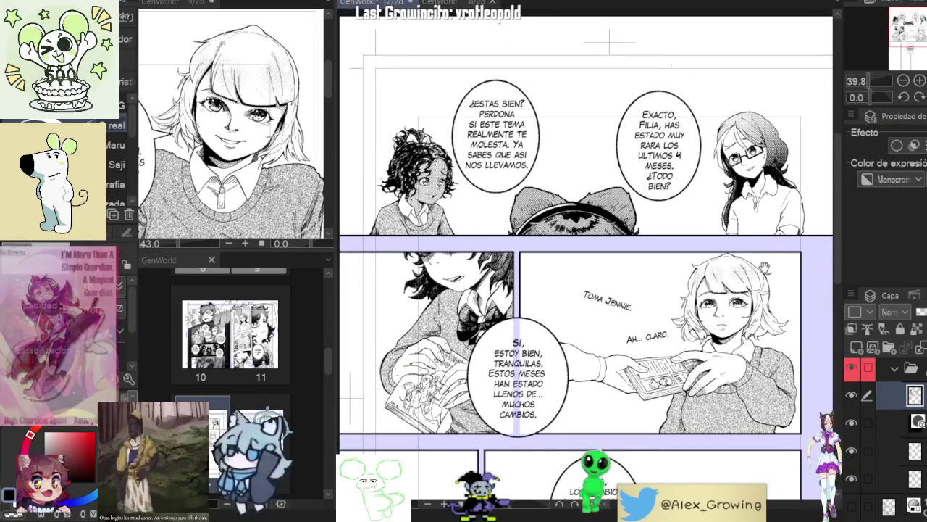
{"action": "left_click_drag", "start_coordinate": [765, 267], "coordinate": [755, 274]}
{"action": "left_click_drag", "start_coordinate": [714, 229], "coordinate": [778, 262]}
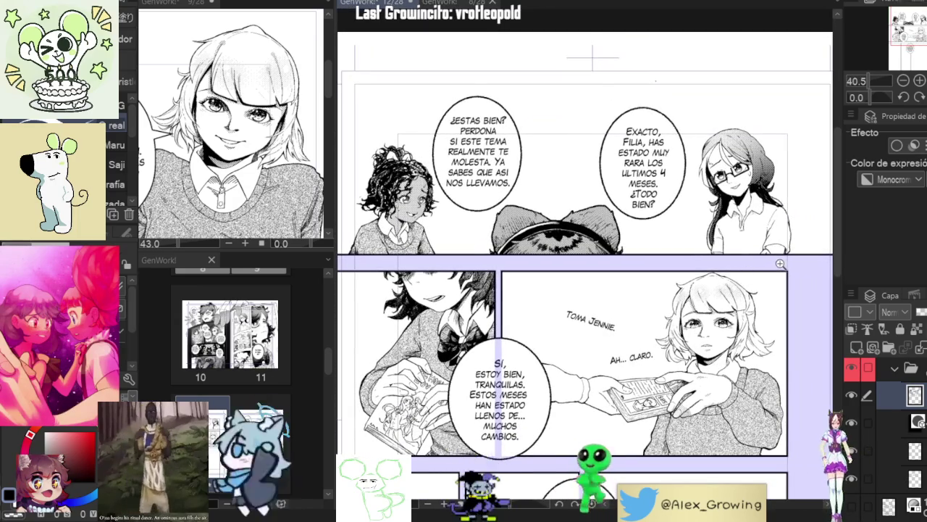
{"action": "left_click_drag", "start_coordinate": [777, 262], "coordinate": [775, 258]}
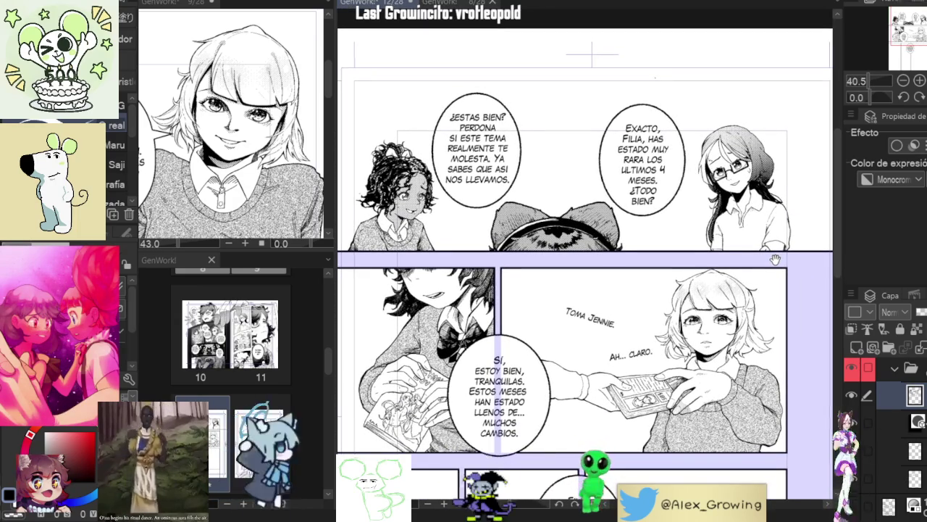
{"action": "scroll", "coordinate": [785, 258], "scroll_direction": "up", "scroll_amount": 5}
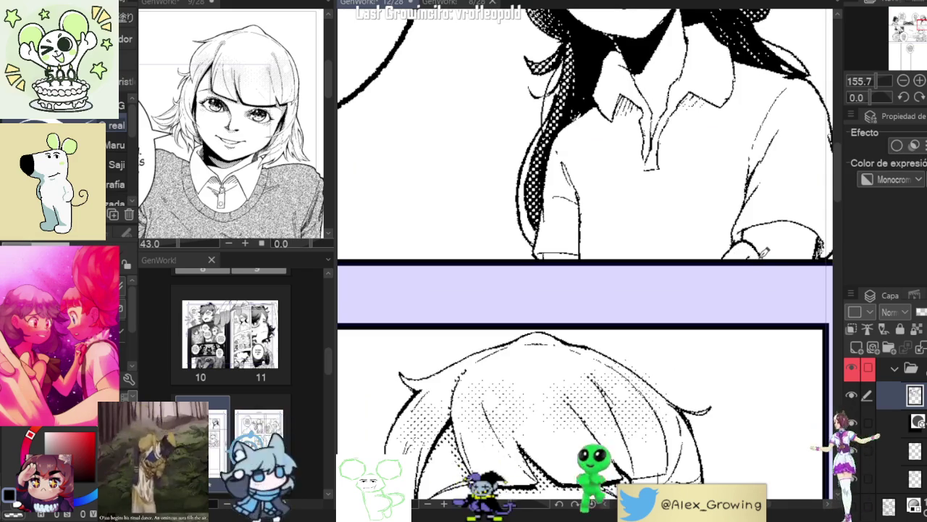
{"action": "scroll", "coordinate": [762, 253], "scroll_direction": "down", "scroll_amount": 2}
{"action": "scroll", "coordinate": [761, 260], "scroll_direction": "down", "scroll_amount": 1}
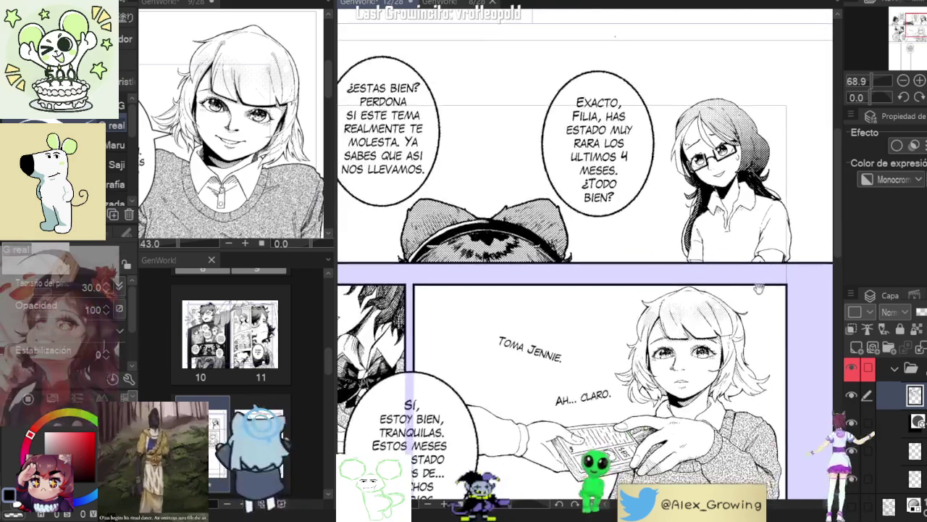
{"action": "scroll", "coordinate": [759, 289], "scroll_direction": "up", "scroll_amount": 4}
{"action": "scroll", "coordinate": [671, 262], "scroll_direction": "down", "scroll_amount": 4}
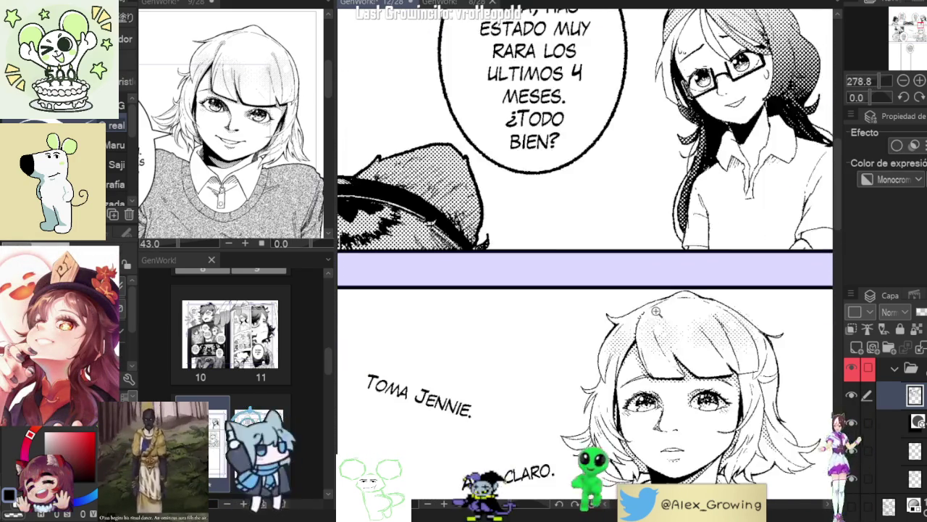
{"action": "scroll", "coordinate": [671, 262], "scroll_direction": "down", "scroll_amount": 4}
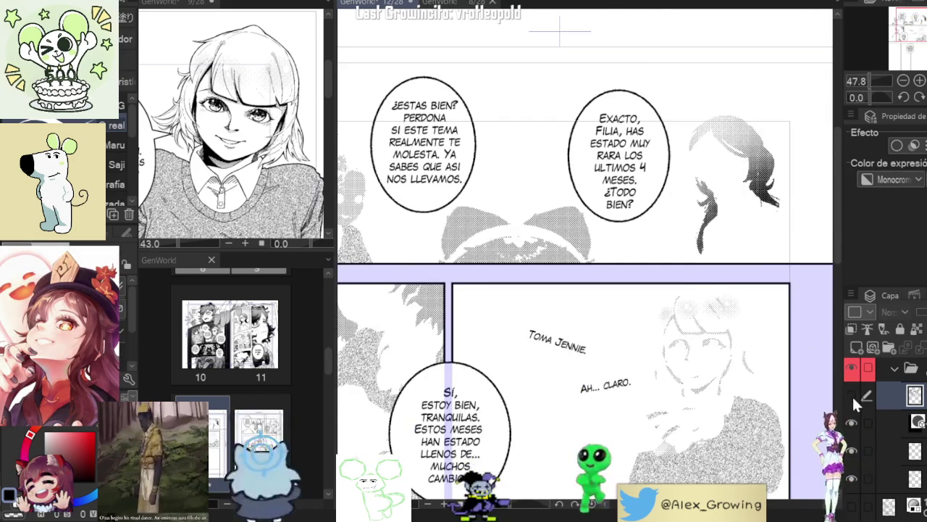
{"action": "scroll", "coordinate": [773, 234], "scroll_direction": "up", "scroll_amount": 3}
{"action": "scroll", "coordinate": [774, 234], "scroll_direction": "down", "scroll_amount": 2}
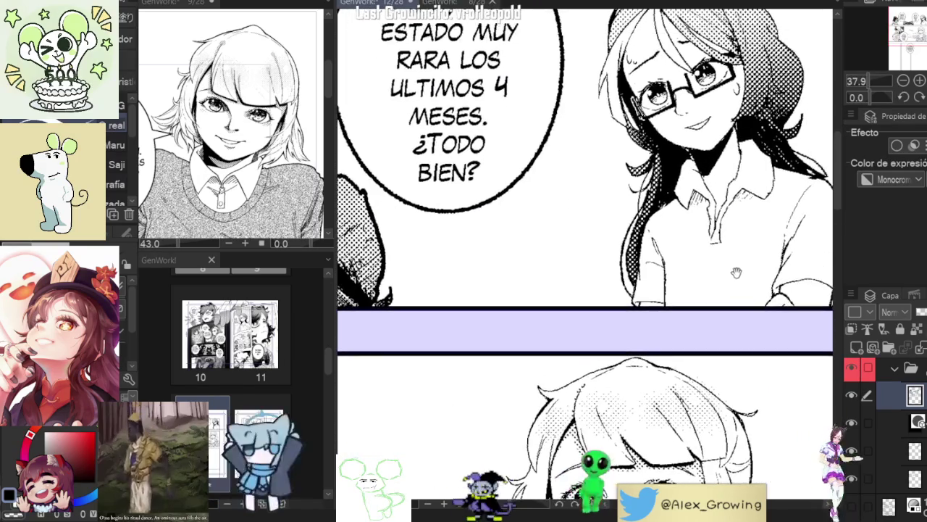
{"action": "scroll", "coordinate": [774, 234], "scroll_direction": "down", "scroll_amount": 2}
{"action": "scroll", "coordinate": [773, 234], "scroll_direction": "down", "scroll_amount": 1}
{"action": "scroll", "coordinate": [761, 231], "scroll_direction": "up", "scroll_amount": 6}
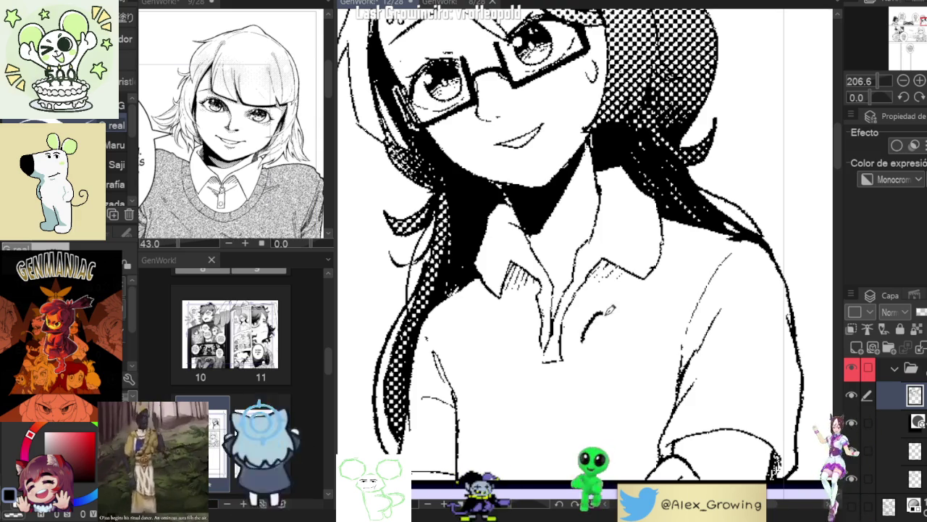
{"action": "scroll", "coordinate": [714, 250], "scroll_direction": "down", "scroll_amount": 5}
{"action": "scroll", "coordinate": [714, 249], "scroll_direction": "down", "scroll_amount": 3}
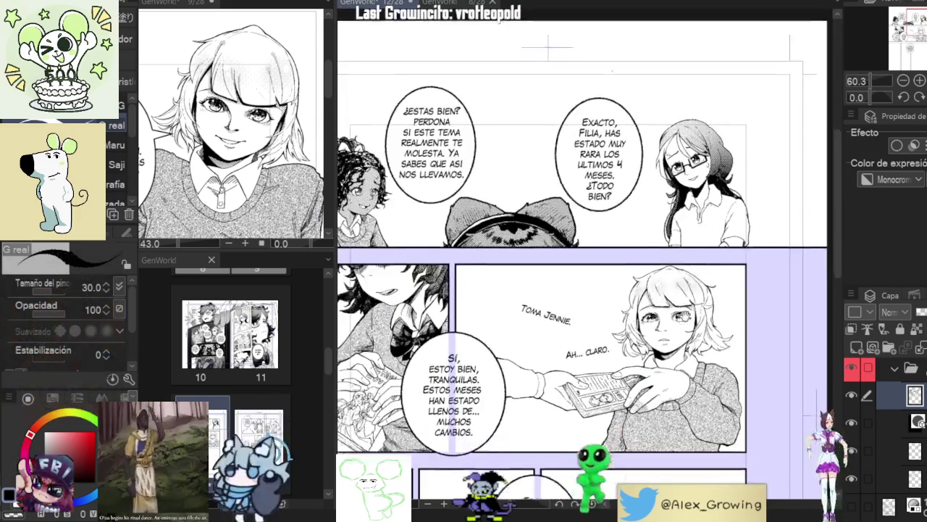
{"action": "left_click", "coordinate": [851, 395]}
{"action": "left_click", "coordinate": [851, 395]}
{"action": "left_click", "coordinate": [851, 395]}
{"action": "left_click", "coordinate": [851, 395]}
{"action": "left_click_drag", "start_coordinate": [777, 282], "coordinate": [771, 289]}
{"action": "scroll", "coordinate": [770, 289], "scroll_direction": "up", "scroll_amount": 3}
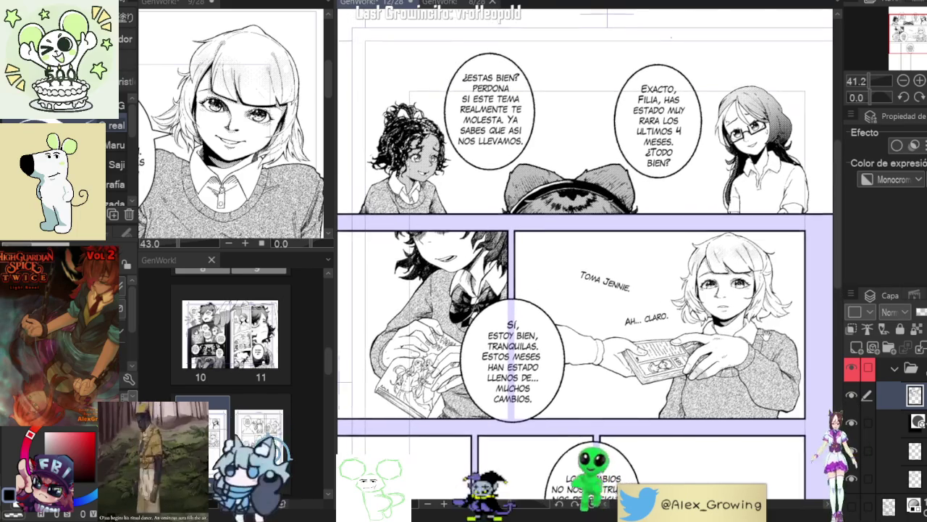
{"action": "scroll", "coordinate": [759, 279], "scroll_direction": "up", "scroll_amount": 3}
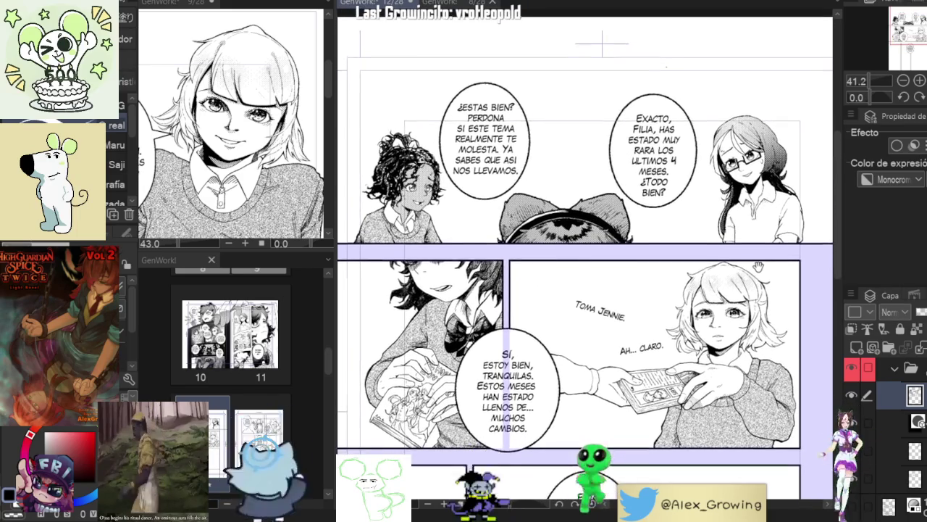
{"action": "scroll", "coordinate": [759, 279], "scroll_direction": "down", "scroll_amount": 2}
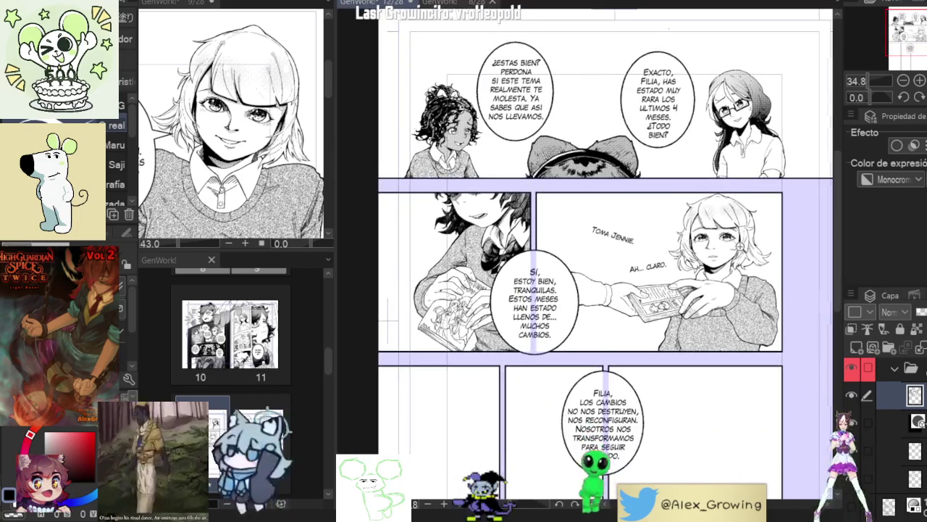
{"action": "left_click_drag", "start_coordinate": [395, 351], "coordinate": [350, 297]}
{"action": "scroll", "coordinate": [349, 297], "scroll_direction": "up", "scroll_amount": 2}
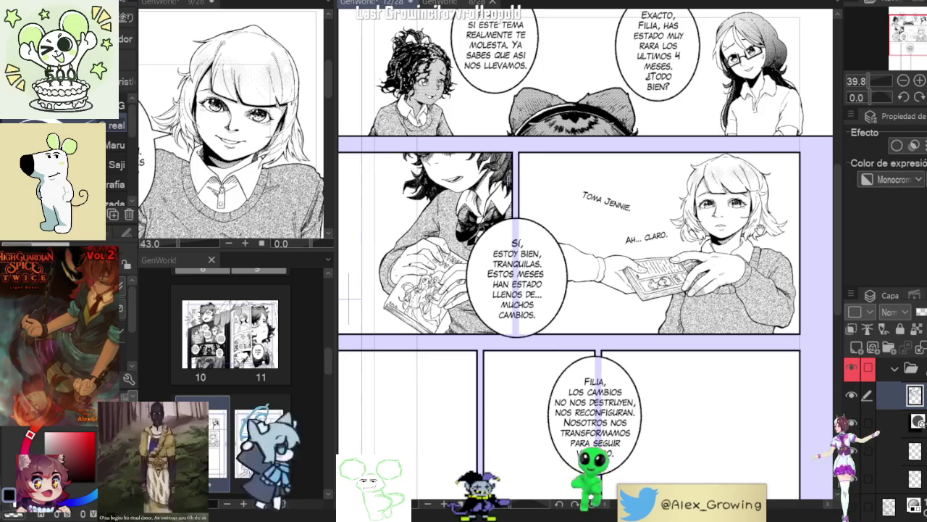
{"action": "left_click_drag", "start_coordinate": [349, 297], "coordinate": [357, 287]}
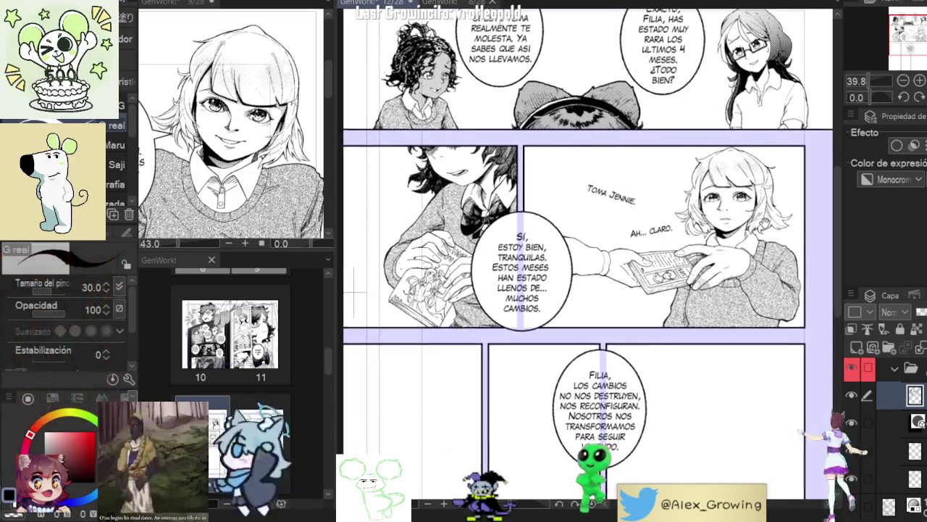
{"action": "left_click", "coordinate": [850, 387]}
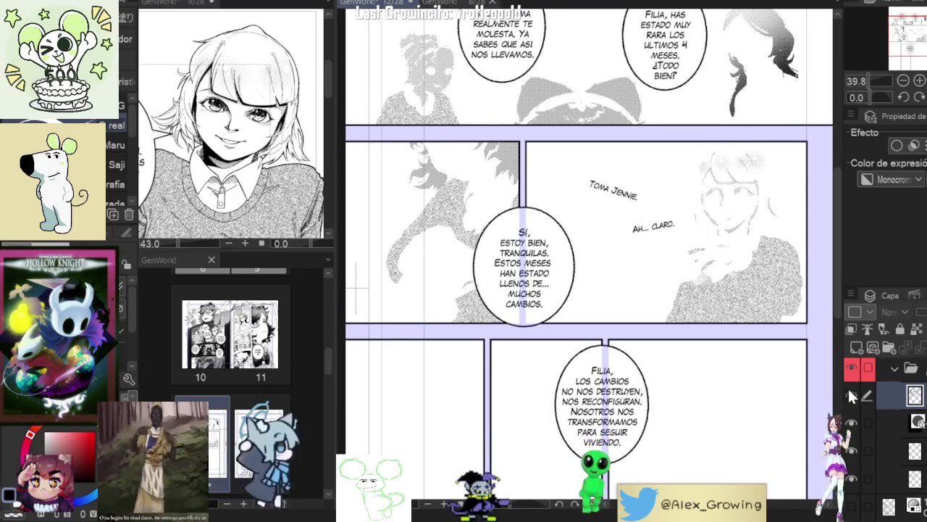
{"action": "left_click", "coordinate": [848, 386]}
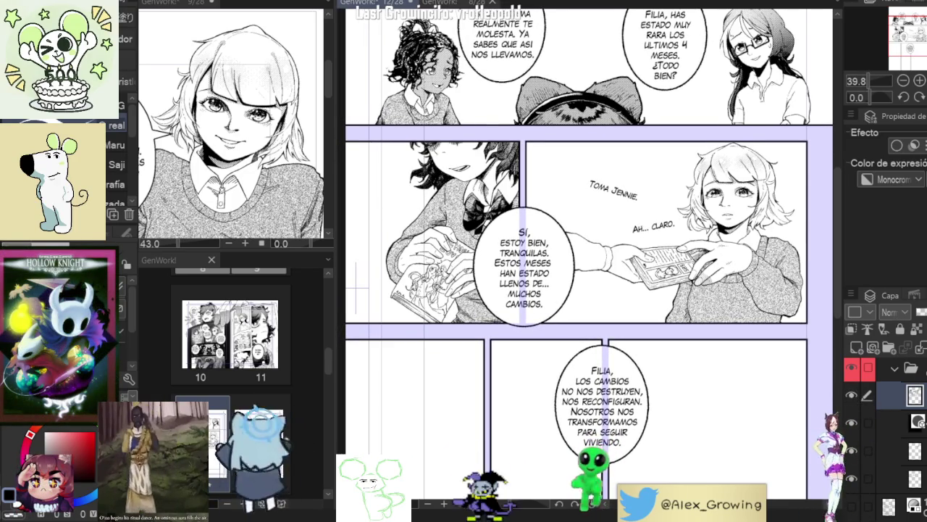
{"action": "scroll", "coordinate": [914, 384], "scroll_direction": "up", "scroll_amount": 2}
{"action": "scroll", "coordinate": [898, 434], "scroll_direction": "down", "scroll_amount": 2}
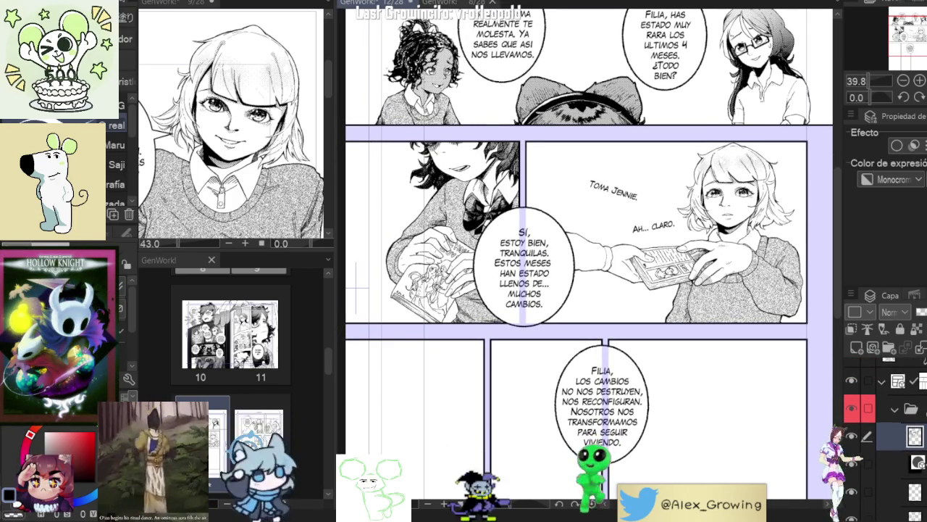
{"action": "scroll", "coordinate": [849, 370], "scroll_direction": "up", "scroll_amount": 2}
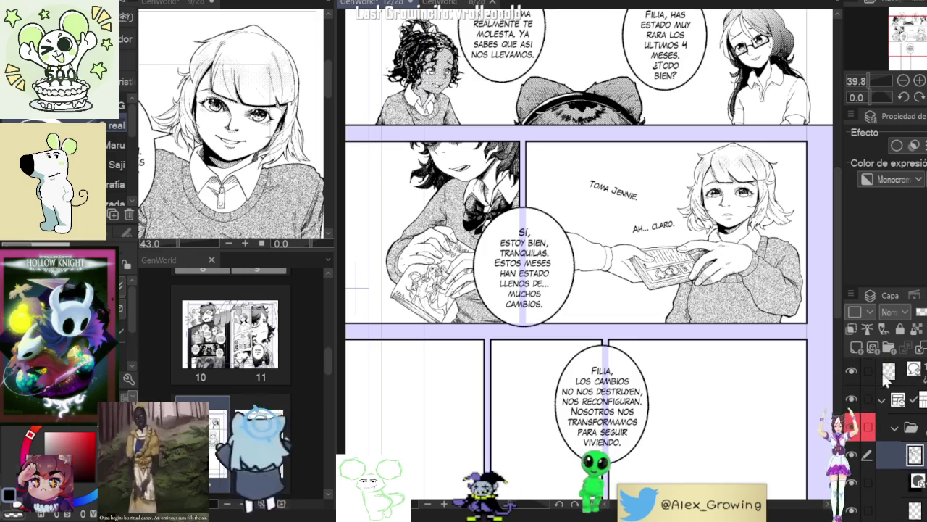
{"action": "left_click", "coordinate": [851, 371]}
{"action": "left_click", "coordinate": [849, 371]}
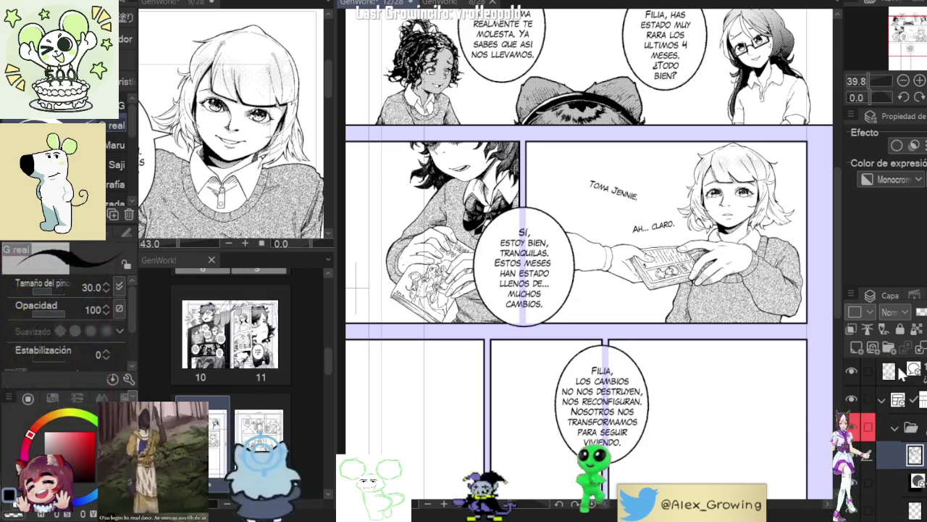
{"action": "left_click", "coordinate": [851, 371]}
{"action": "left_click", "coordinate": [851, 371]}
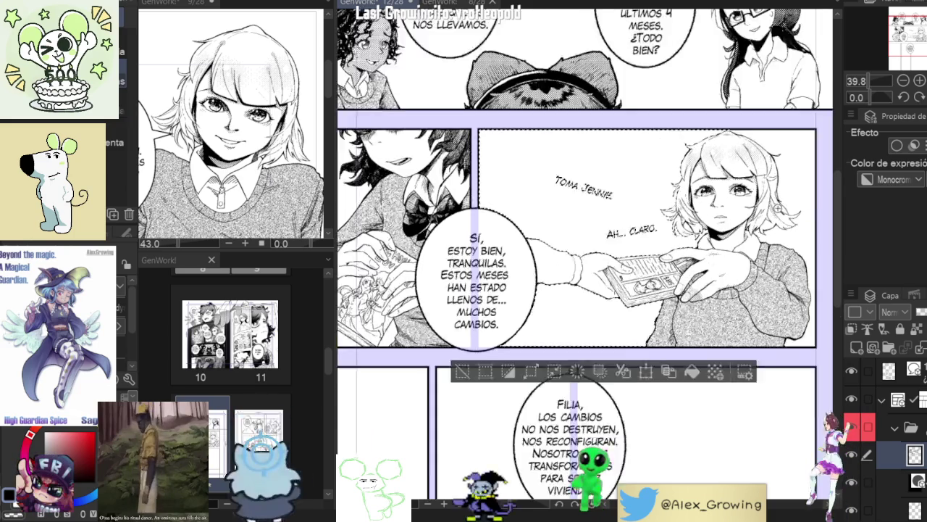
{"action": "scroll", "coordinate": [742, 267], "scroll_direction": "up", "scroll_amount": 3}
{"action": "scroll", "coordinate": [740, 266], "scroll_direction": "up", "scroll_amount": 3}
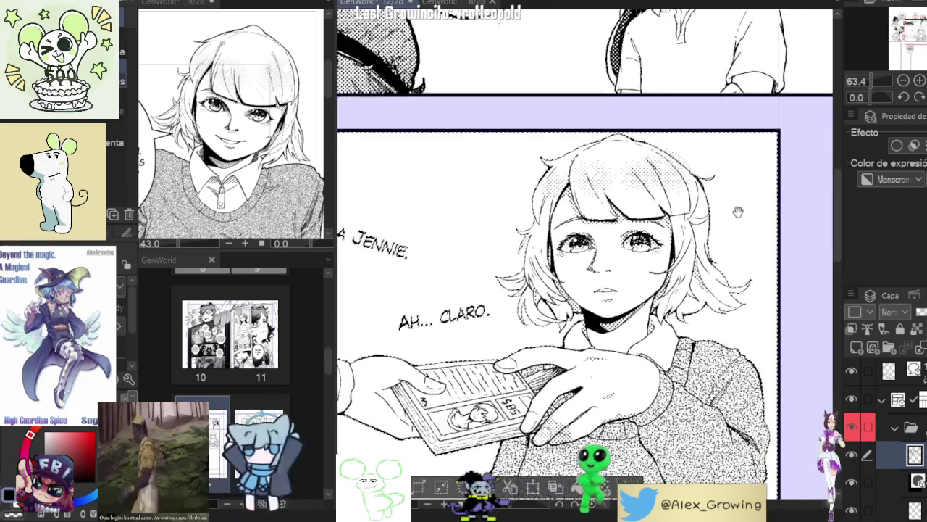
{"action": "scroll", "coordinate": [725, 239], "scroll_direction": "up", "scroll_amount": 4}
{"action": "scroll", "coordinate": [719, 230], "scroll_direction": "down", "scroll_amount": 3}
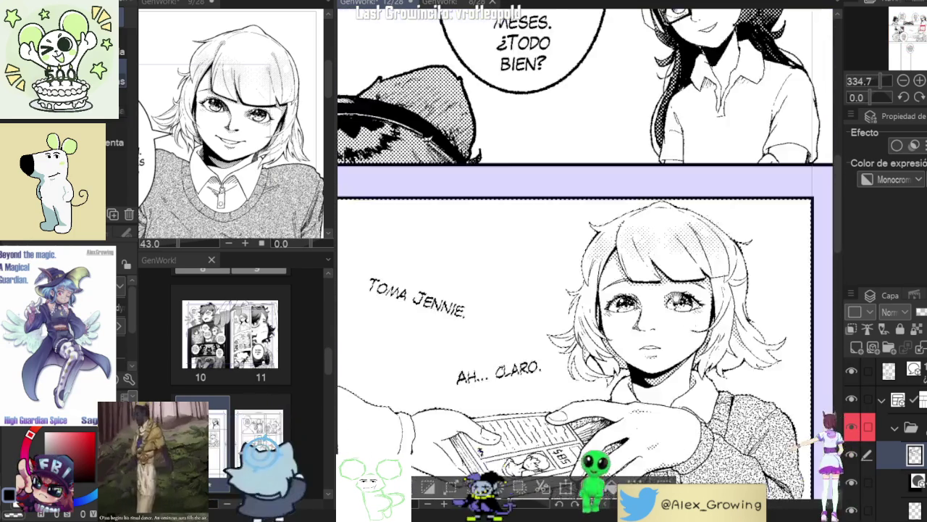
{"action": "scroll", "coordinate": [739, 253], "scroll_direction": "down", "scroll_amount": 2}
{"action": "scroll", "coordinate": [768, 284], "scroll_direction": "up", "scroll_amount": 1}
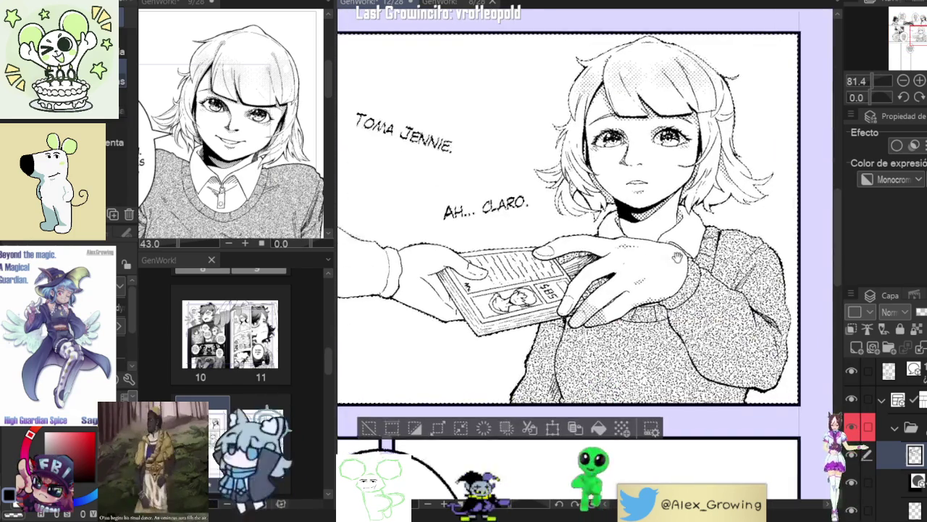
{"action": "scroll", "coordinate": [724, 326], "scroll_direction": "up", "scroll_amount": 2}
{"action": "scroll", "coordinate": [688, 362], "scroll_direction": "up", "scroll_amount": 2}
{"action": "scroll", "coordinate": [684, 362], "scroll_direction": "down", "scroll_amount": 3}
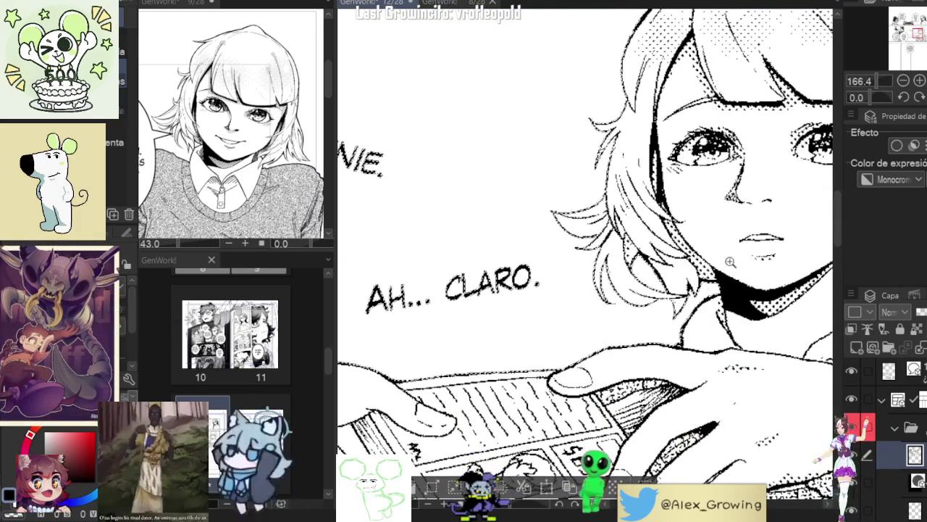
{"action": "scroll", "coordinate": [706, 321], "scroll_direction": "down", "scroll_amount": 2}
{"action": "scroll", "coordinate": [656, 302], "scroll_direction": "down", "scroll_amount": 1}
{"action": "scroll", "coordinate": [655, 302], "scroll_direction": "down", "scroll_amount": 1}
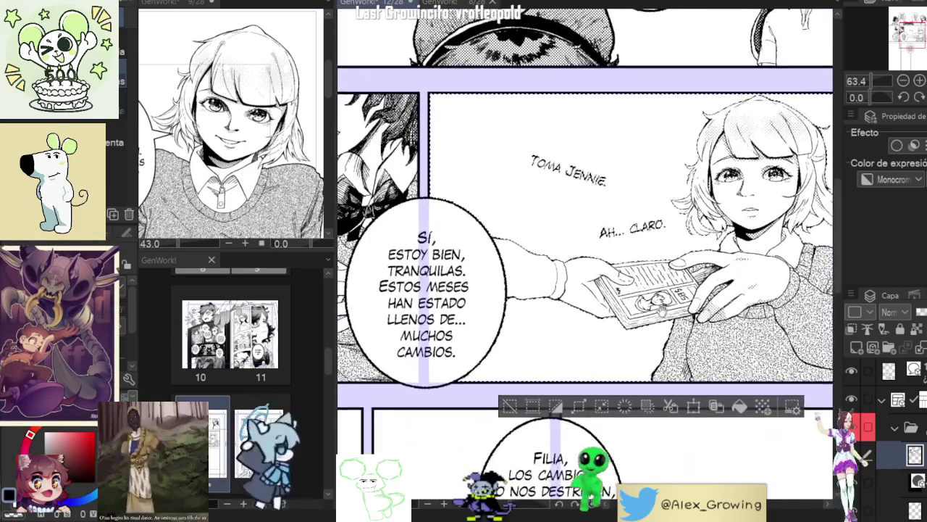
{"action": "scroll", "coordinate": [689, 297], "scroll_direction": "up", "scroll_amount": 1}
{"action": "scroll", "coordinate": [759, 295], "scroll_direction": "up", "scroll_amount": 2}
{"action": "scroll", "coordinate": [758, 295], "scroll_direction": "up", "scroll_amount": 1}
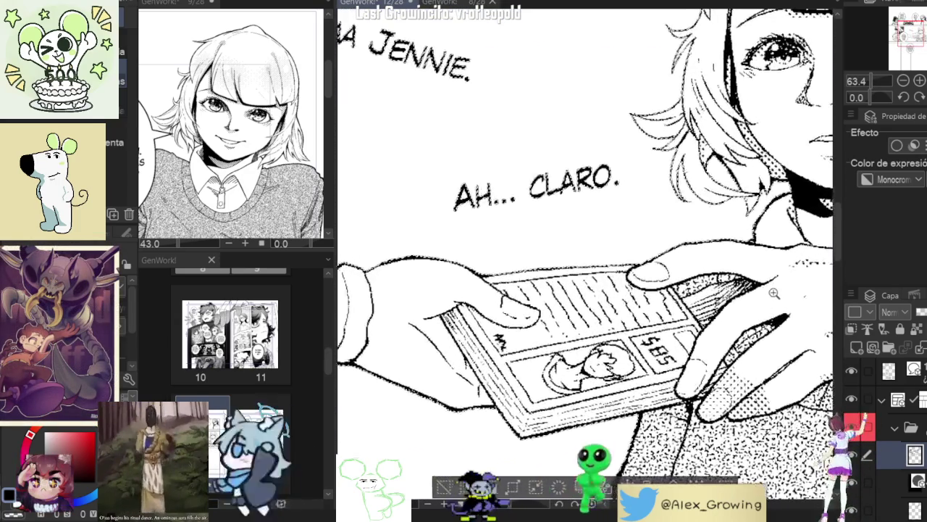
{"action": "scroll", "coordinate": [725, 290], "scroll_direction": "up", "scroll_amount": 1}
{"action": "scroll", "coordinate": [688, 276], "scroll_direction": "down", "scroll_amount": 3}
{"action": "scroll", "coordinate": [673, 268], "scroll_direction": "down", "scroll_amount": 1}
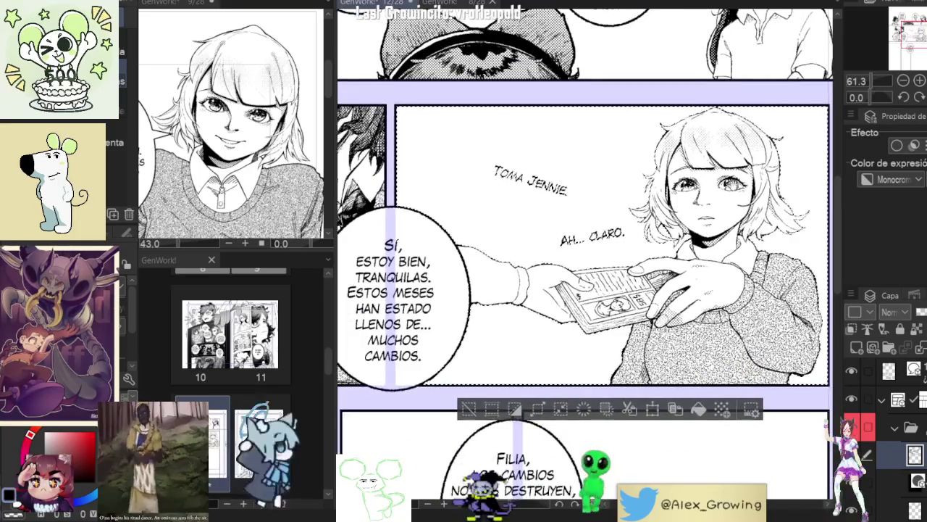
{"action": "scroll", "coordinate": [672, 266], "scroll_direction": "up", "scroll_amount": 1}
{"action": "scroll", "coordinate": [671, 262], "scroll_direction": "up", "scroll_amount": 1}
{"action": "scroll", "coordinate": [670, 259], "scroll_direction": "up", "scroll_amount": 1}
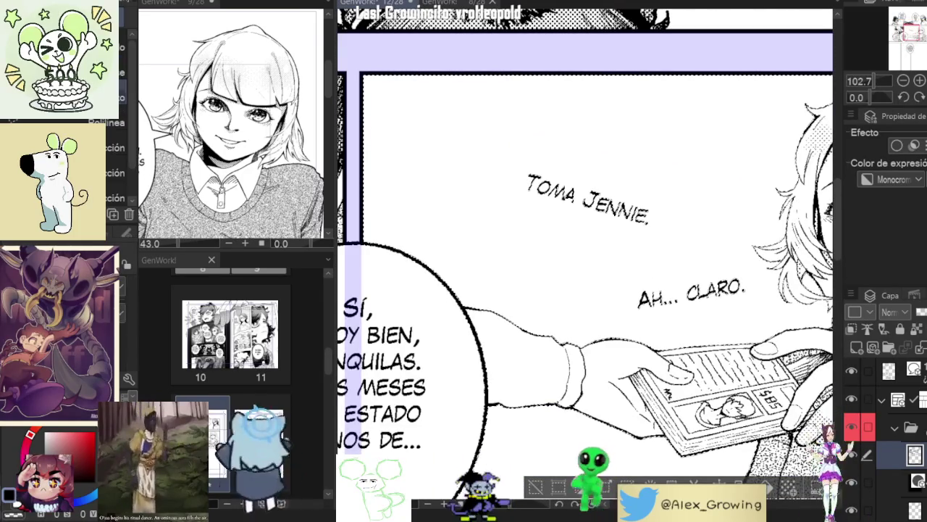
{"action": "key", "text": "m"}
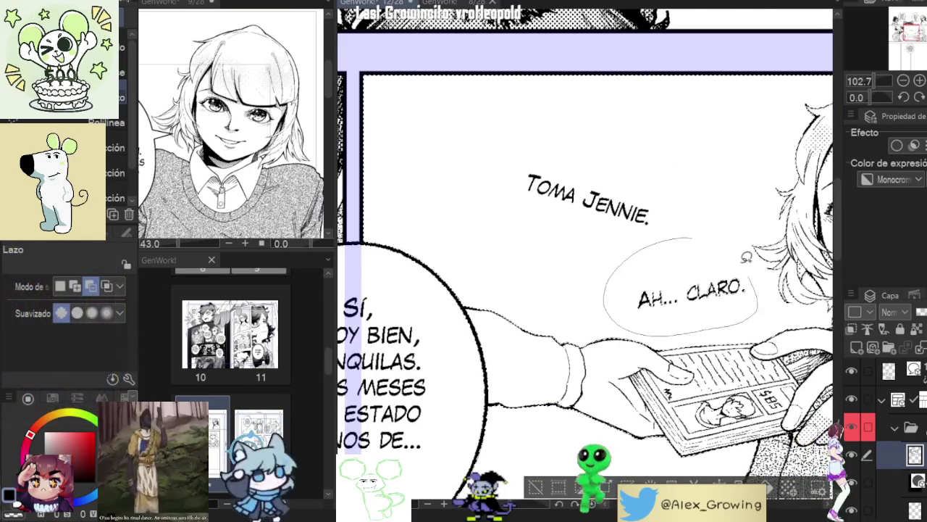
{"action": "scroll", "coordinate": [744, 271], "scroll_direction": "down", "scroll_amount": 5}
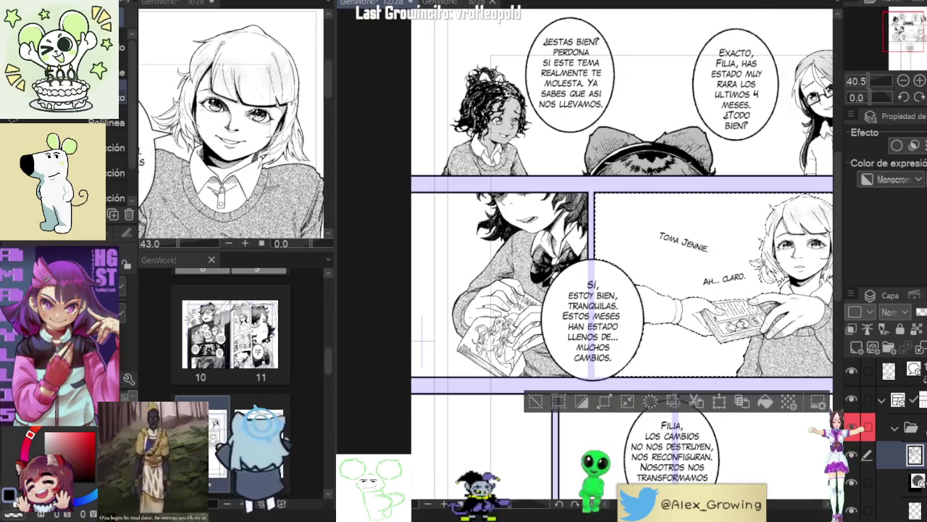
{"action": "left_click", "coordinate": [856, 394]}
{"action": "left_click", "coordinate": [857, 396]}
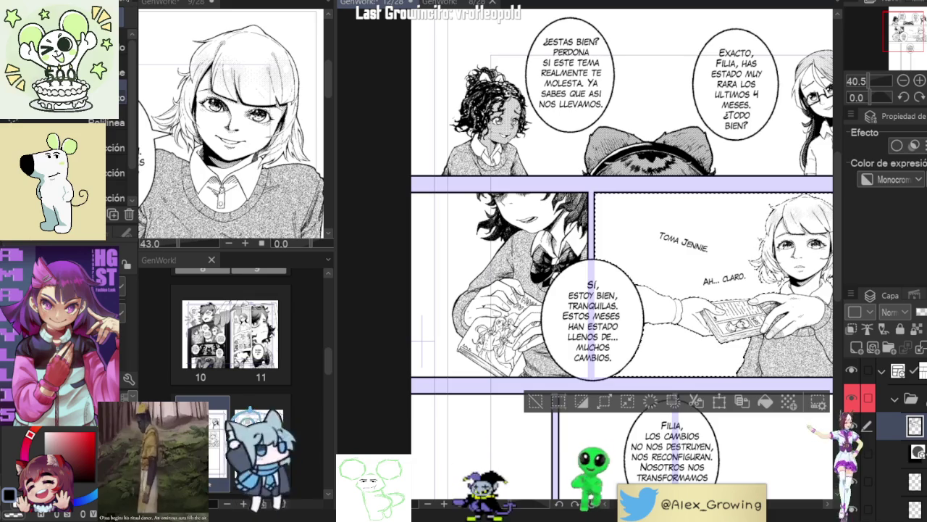
{"action": "left_click", "coordinate": [894, 398]}
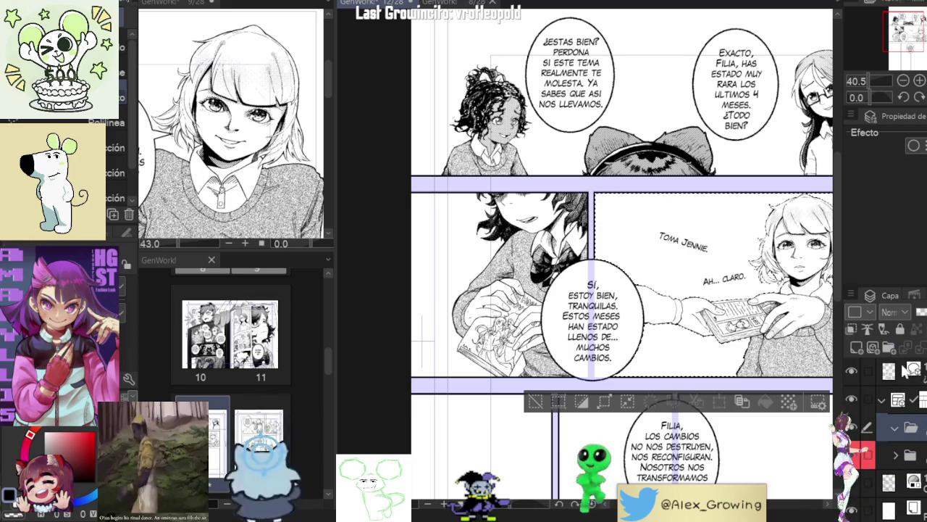
{"action": "left_click_drag", "start_coordinate": [652, 290], "coordinate": [583, 252]}
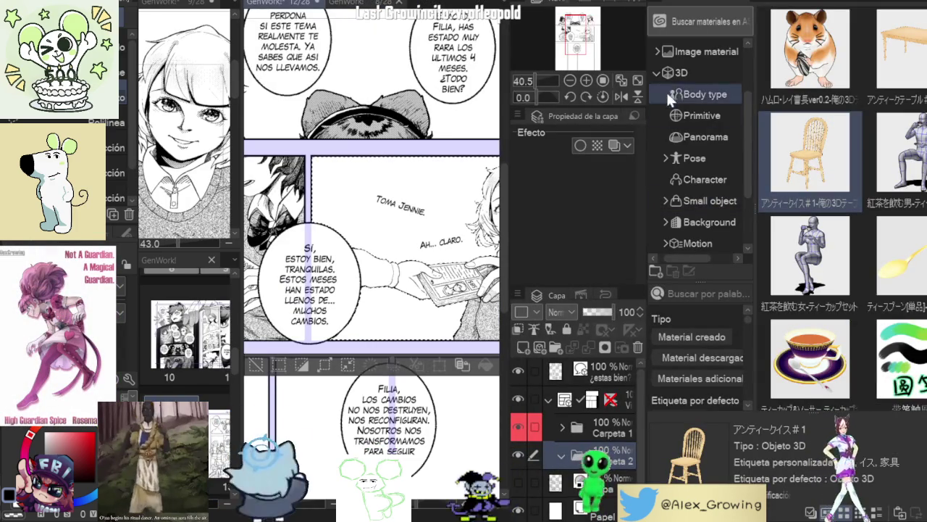
Step: Open the 3D Background materials and pick Classroom 01-Ver.2 for the middle-right panel
{"action": "scroll", "coordinate": [852, 234], "scroll_direction": "down", "scroll_amount": 1}
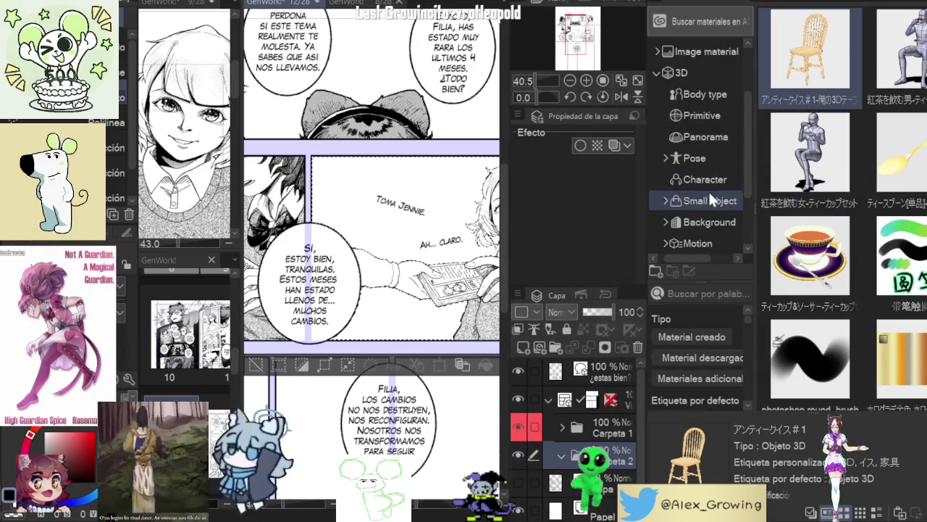
{"action": "left_click", "coordinate": [704, 217]}
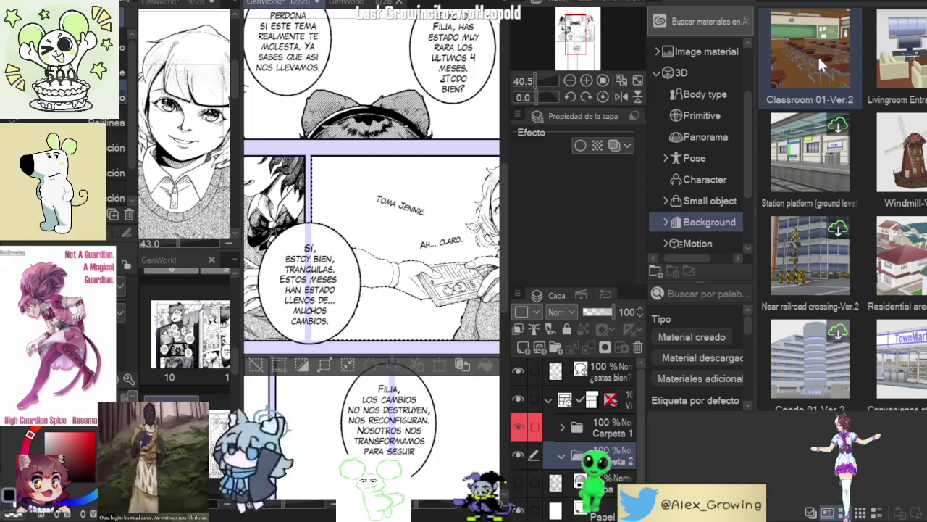
{"action": "left_click", "coordinate": [819, 55]}
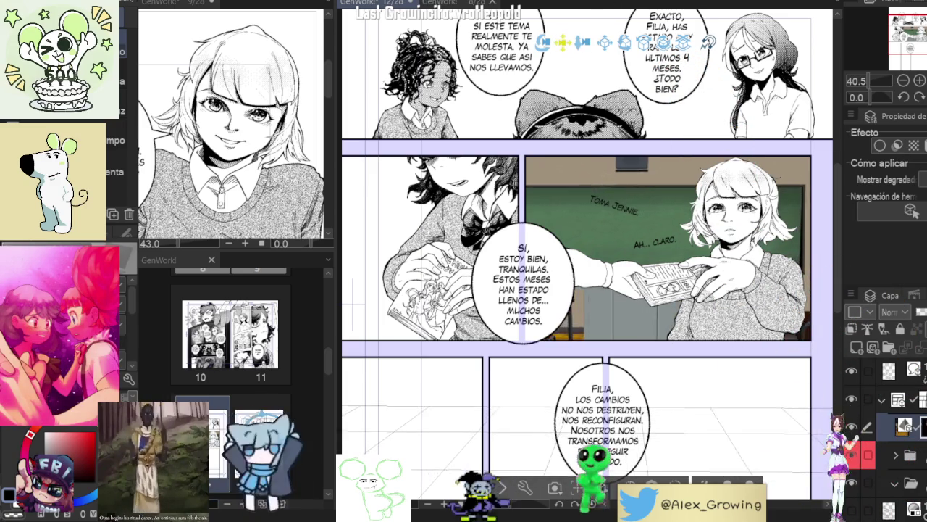
Step: Rotate and shift the 3D classroom camera until the green board sits behind the girl
{"action": "left_click_drag", "start_coordinate": [612, 210], "coordinate": [605, 207]}
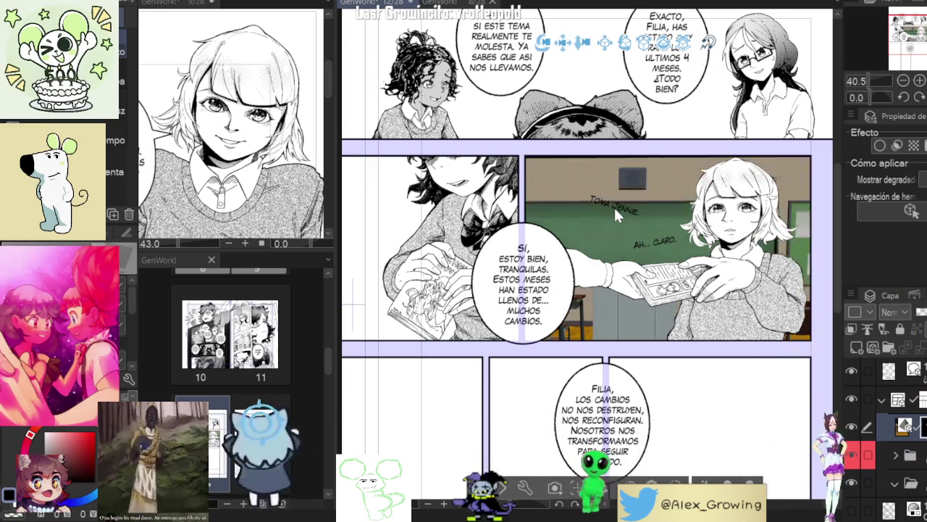
{"action": "mouse_move", "coordinate": [562, 43]}
{"action": "left_mouse_down"}
{"action": "mouse_move", "coordinate": [555, 65]}
{"action": "mouse_move", "coordinate": [684, 232]}
{"action": "left_mouse_up"}
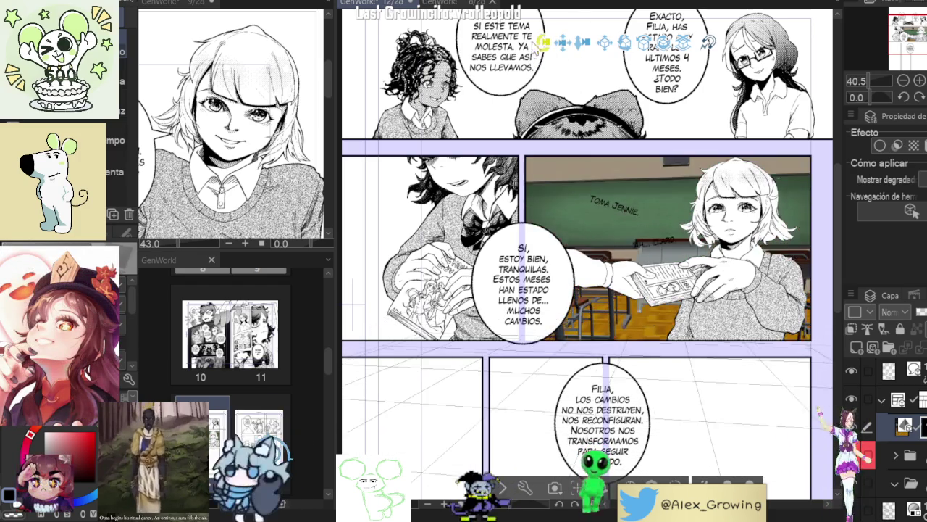
{"action": "left_click_drag", "start_coordinate": [668, 223], "coordinate": [640, 208]}
{"action": "left_click_drag", "start_coordinate": [562, 44], "coordinate": [390, 247]}
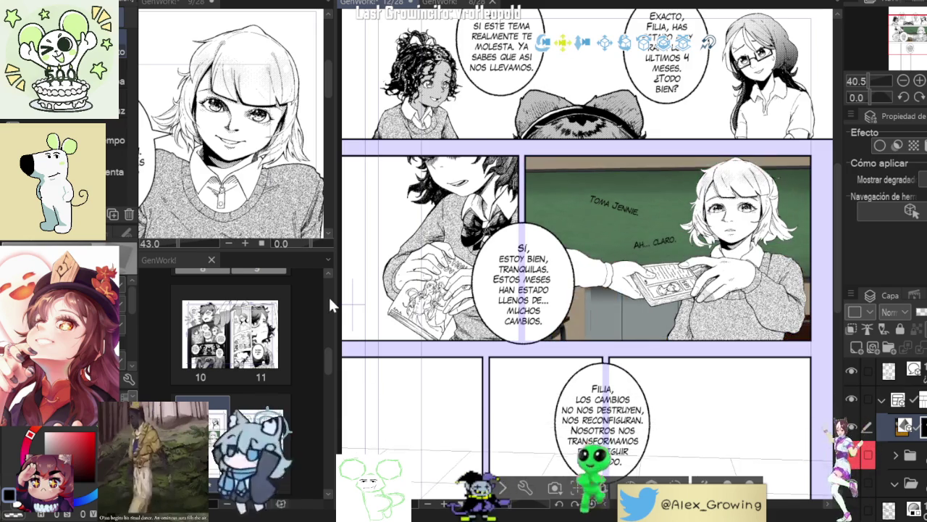
{"action": "left_click_drag", "start_coordinate": [542, 43], "coordinate": [556, 56]}
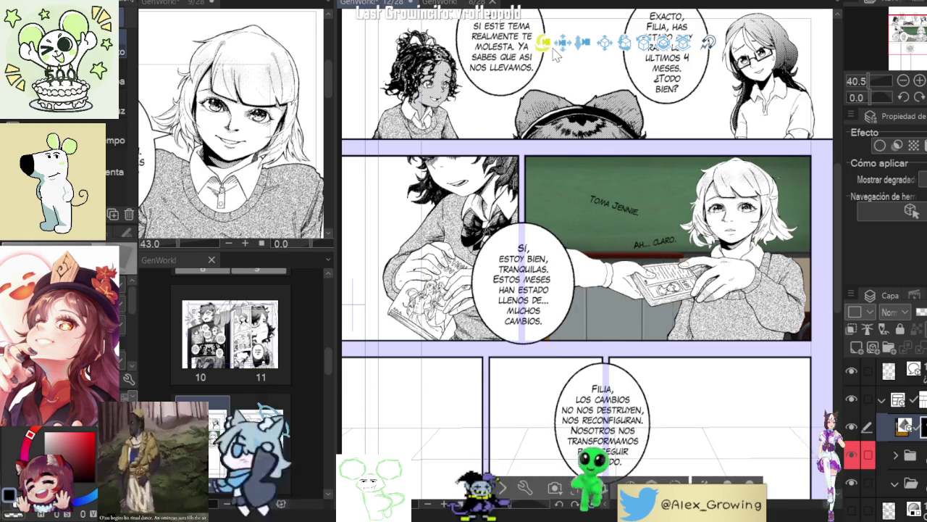
{"action": "mouse_move", "coordinate": [564, 43]}
{"action": "left_mouse_down"}
{"action": "mouse_move", "coordinate": [572, 58]}
{"action": "mouse_move", "coordinate": [475, 116]}
{"action": "left_mouse_up"}
{"action": "left_click_drag", "start_coordinate": [562, 50], "coordinate": [531, 49]}
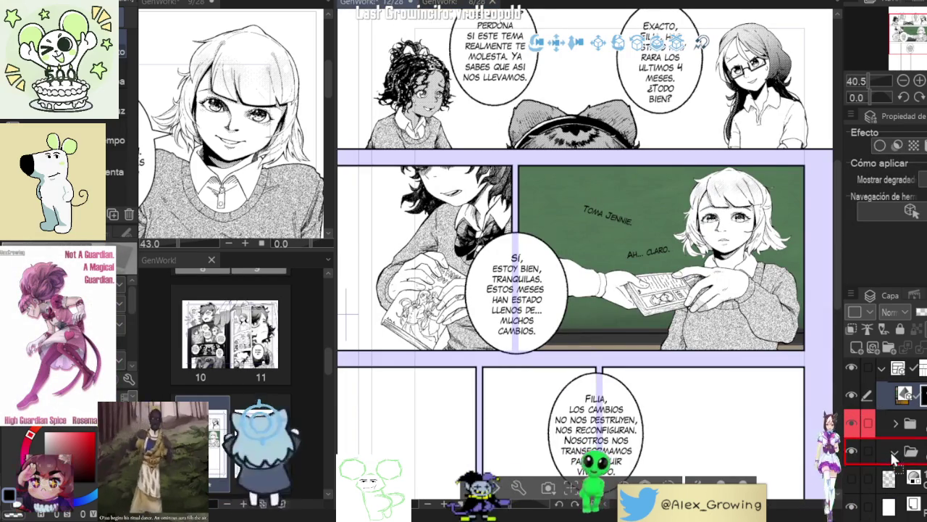
Step: Move the 3D classroom layer into the folder, reselect it, and switch to the Object tool
{"action": "left_click_drag", "start_coordinate": [892, 458], "coordinate": [895, 464]}
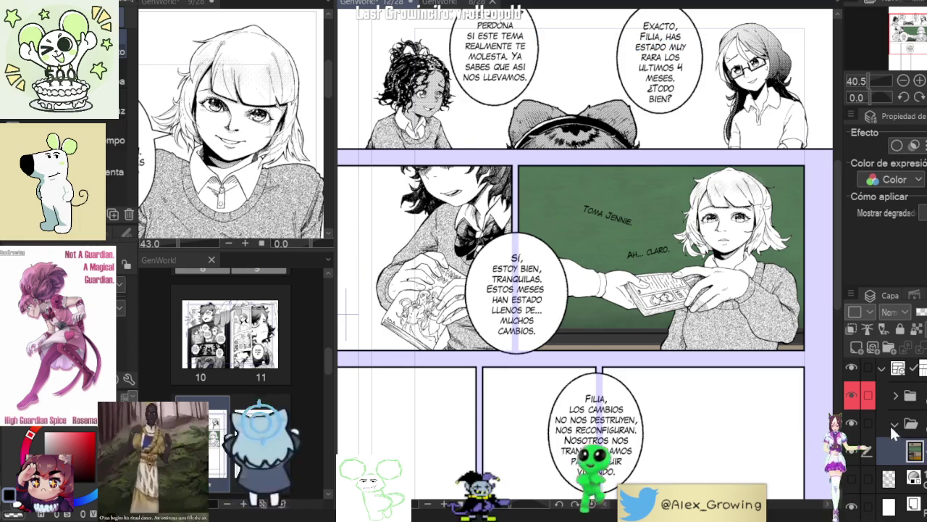
{"action": "left_click", "coordinate": [892, 455]}
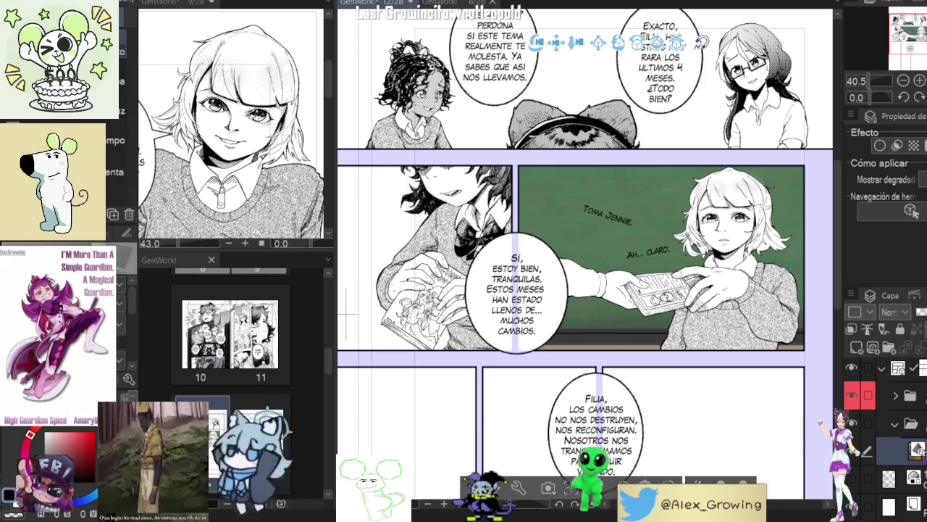
{"action": "left_click", "coordinate": [909, 424]}
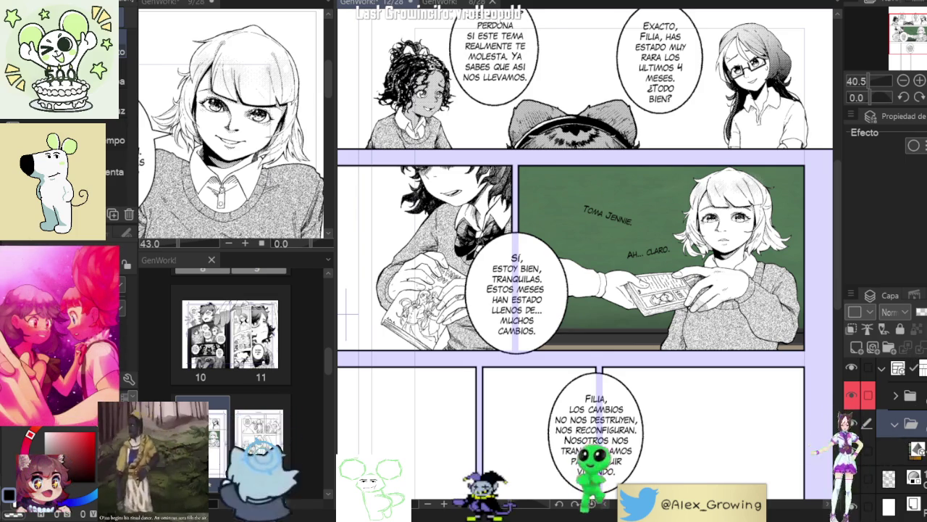
{"action": "key", "text": "o"}
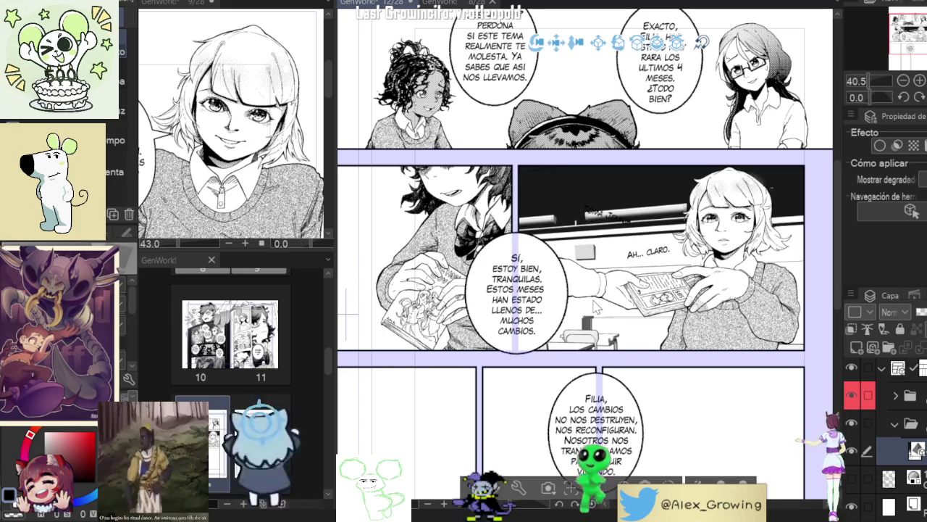
Step: Undo the last 3D classroom change and zoom in on the girl's panel
{"action": "key", "text": "ctrl+z"}
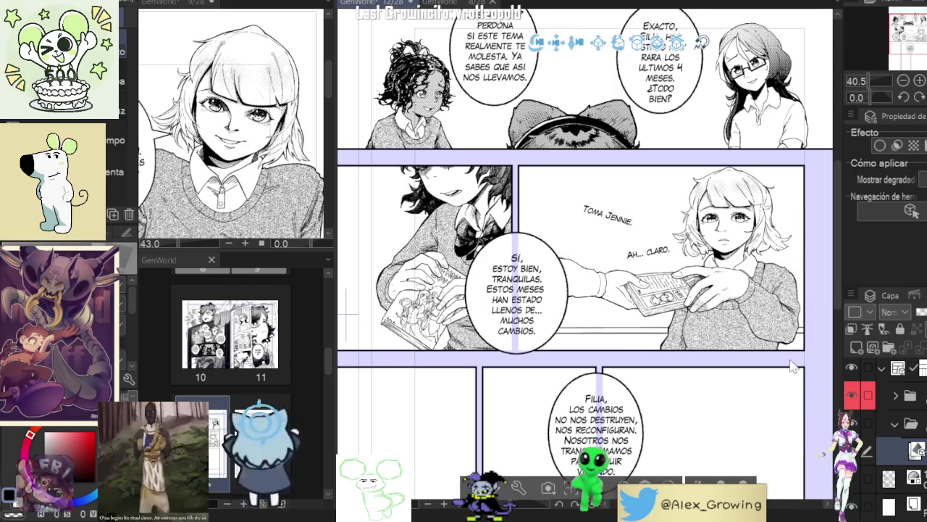
{"action": "left_click_drag", "start_coordinate": [620, 355], "coordinate": [584, 313]}
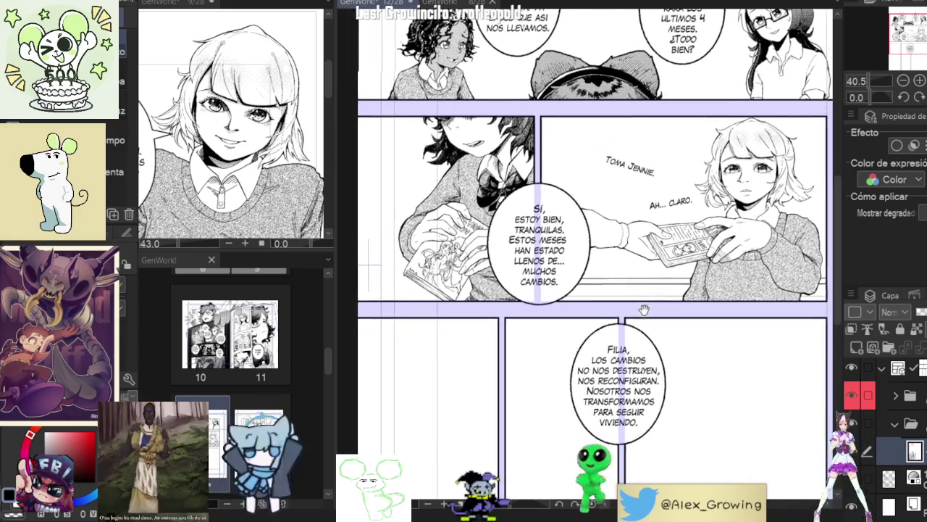
{"action": "scroll", "coordinate": [583, 313], "scroll_direction": "up", "scroll_amount": 3}
{"action": "scroll", "coordinate": [583, 313], "scroll_direction": "up", "scroll_amount": 2}
{"action": "scroll", "coordinate": [605, 302], "scroll_direction": "down", "scroll_amount": 3}
{"action": "scroll", "coordinate": [605, 303], "scroll_direction": "down", "scroll_amount": 2}
{"action": "scroll", "coordinate": [605, 303], "scroll_direction": "up", "scroll_amount": 3}
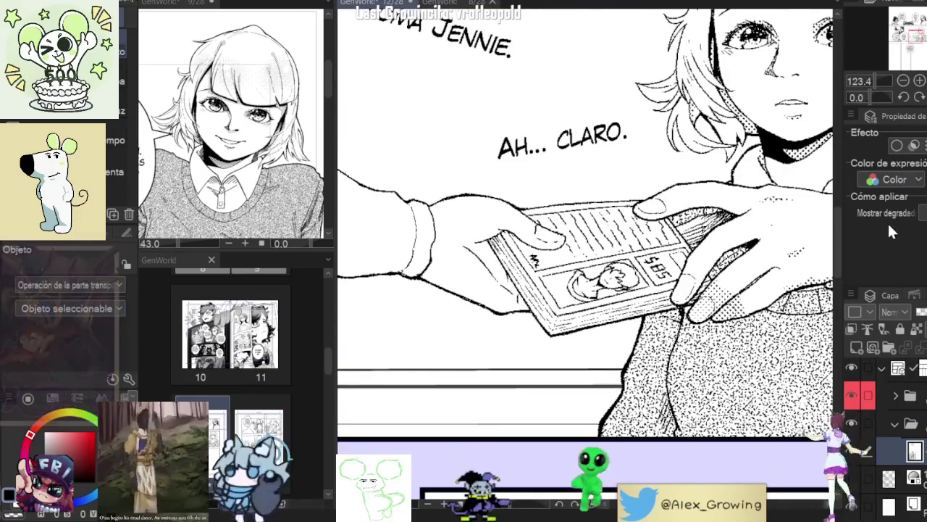
{"action": "scroll", "coordinate": [797, 255], "scroll_direction": "down", "scroll_amount": 5}
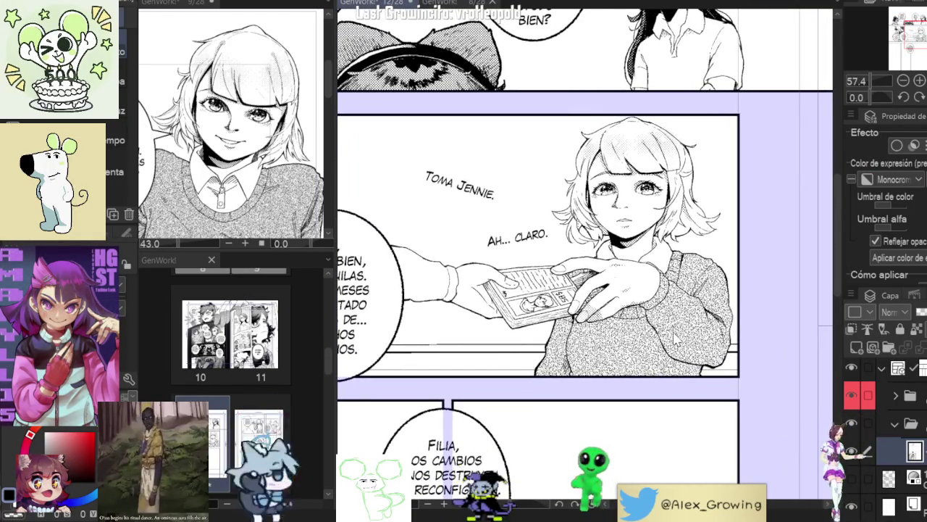
{"action": "scroll", "coordinate": [722, 318], "scroll_direction": "up", "scroll_amount": 5}
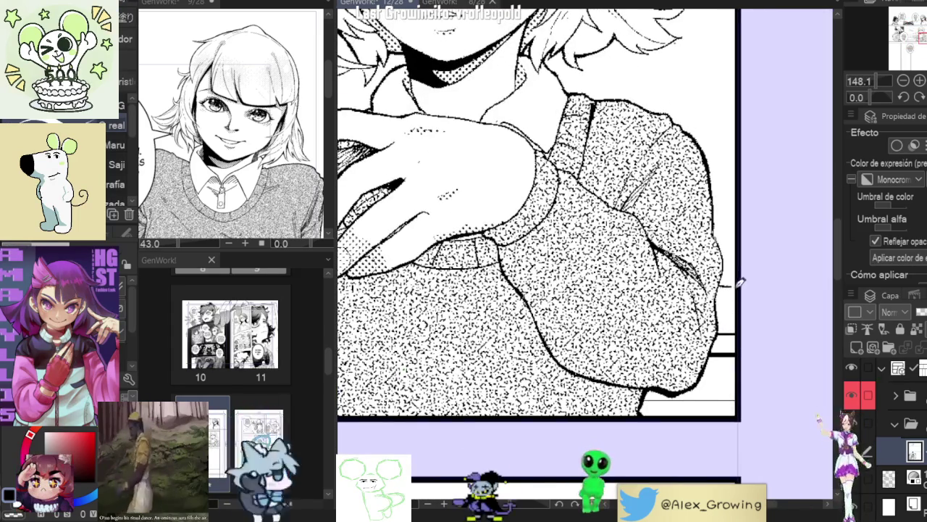
Step: Rotate the view to inspect the sweater tone, straighten it, then switch to page 8
{"action": "left_click_drag", "start_coordinate": [725, 348], "coordinate": [712, 168]}
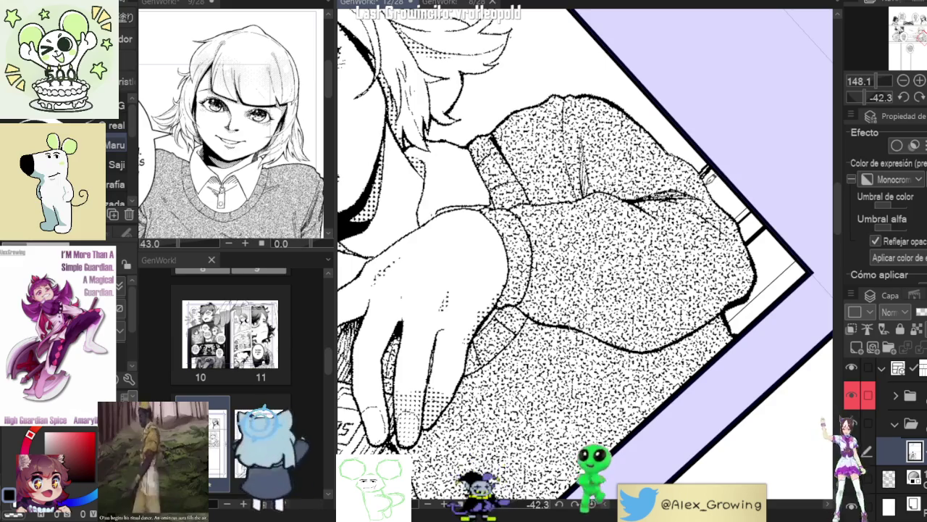
{"action": "left_click_drag", "start_coordinate": [719, 167], "coordinate": [765, 267]}
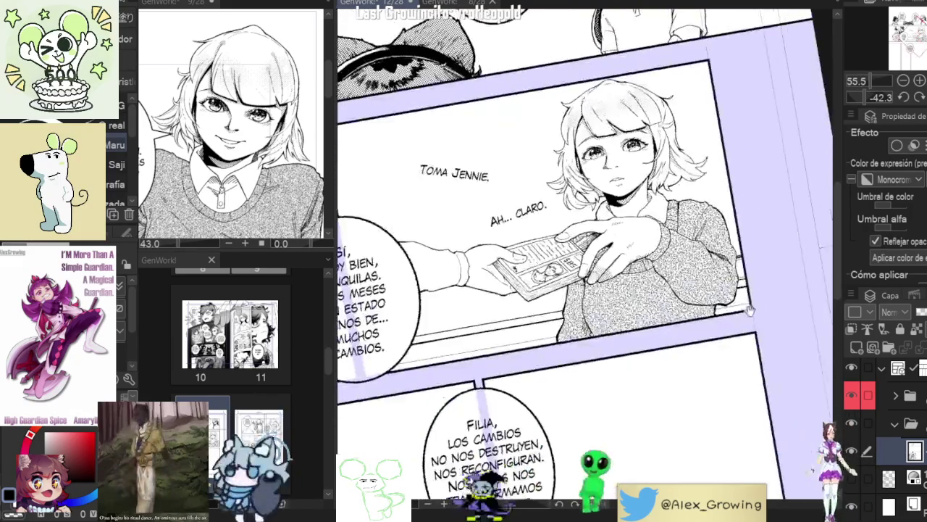
{"action": "left_click_drag", "start_coordinate": [784, 173], "coordinate": [818, 207]}
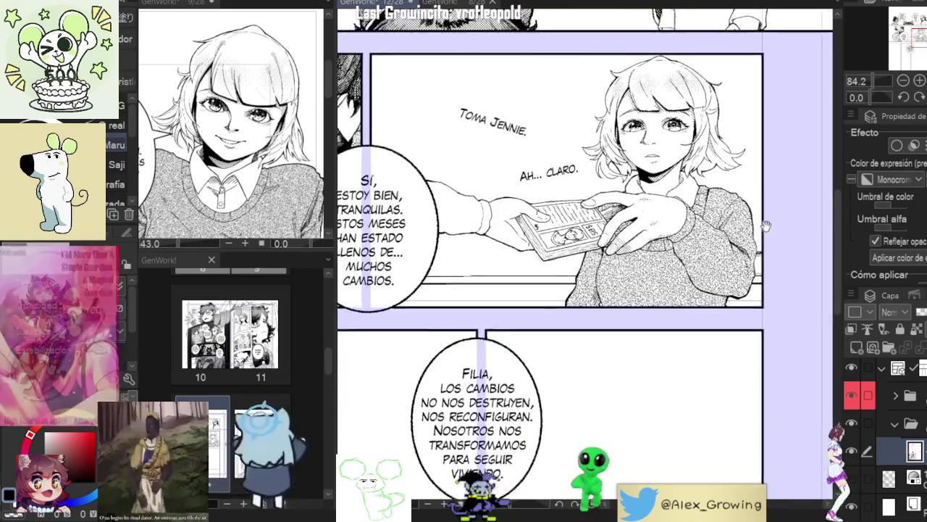
{"action": "left_click_drag", "start_coordinate": [749, 235], "coordinate": [750, 244]}
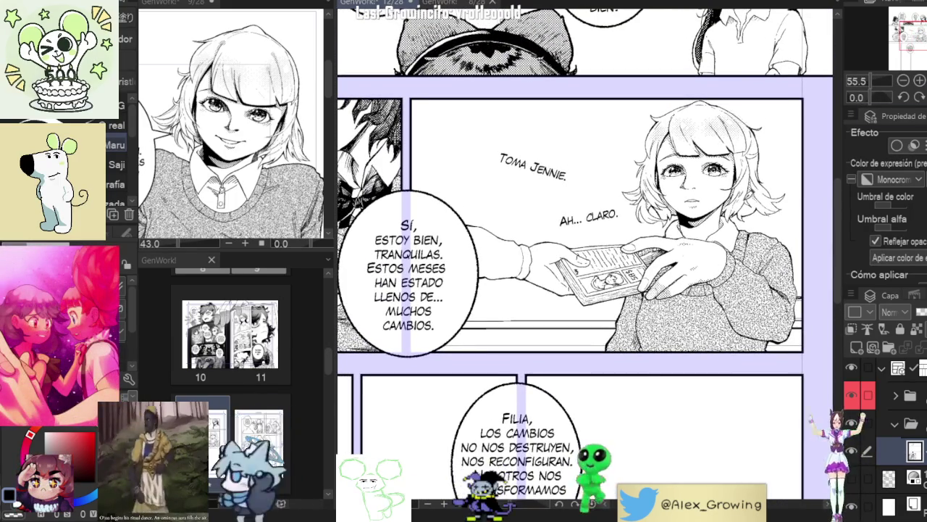
{"action": "left_click", "coordinate": [455, 4]}
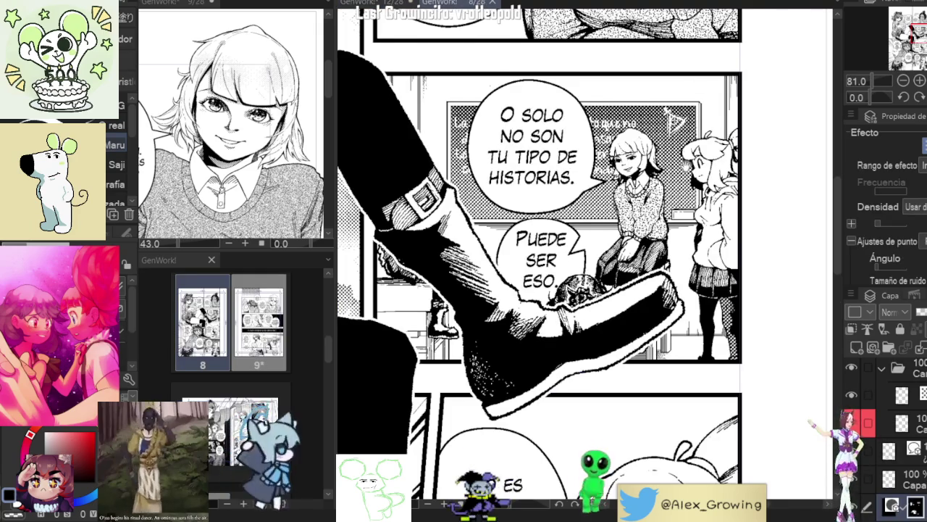
Step: Return to page 12, select the handoff panel with the short-haired girl, and zoom to her face
{"action": "scroll", "coordinate": [659, 232], "scroll_direction": "down", "scroll_amount": 5}
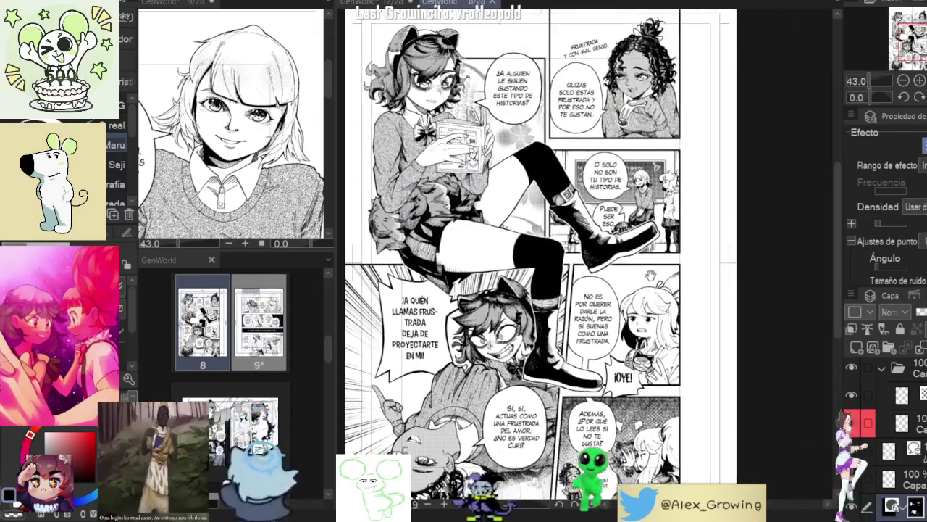
{"action": "key", "text": "ctrl+Tab"}
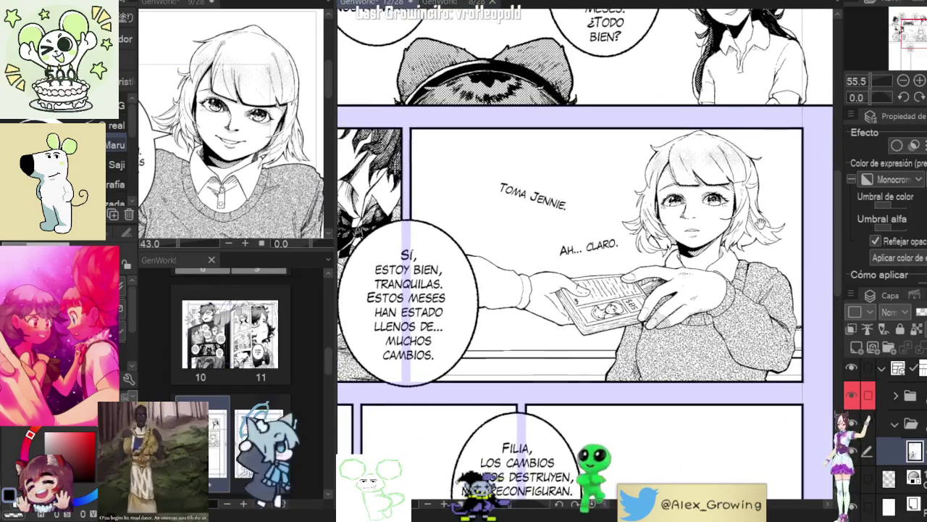
{"action": "left_click", "coordinate": [521, 166]}
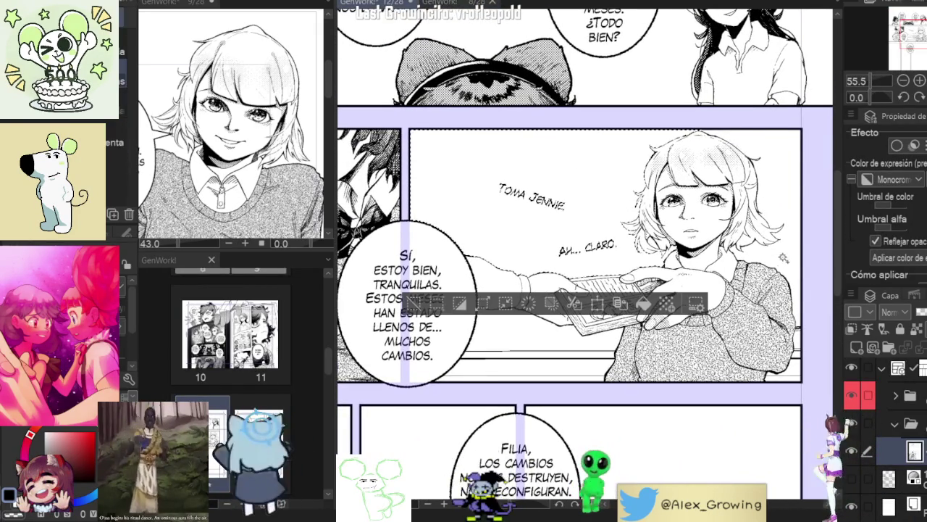
{"action": "scroll", "coordinate": [784, 257], "scroll_direction": "up", "scroll_amount": 5}
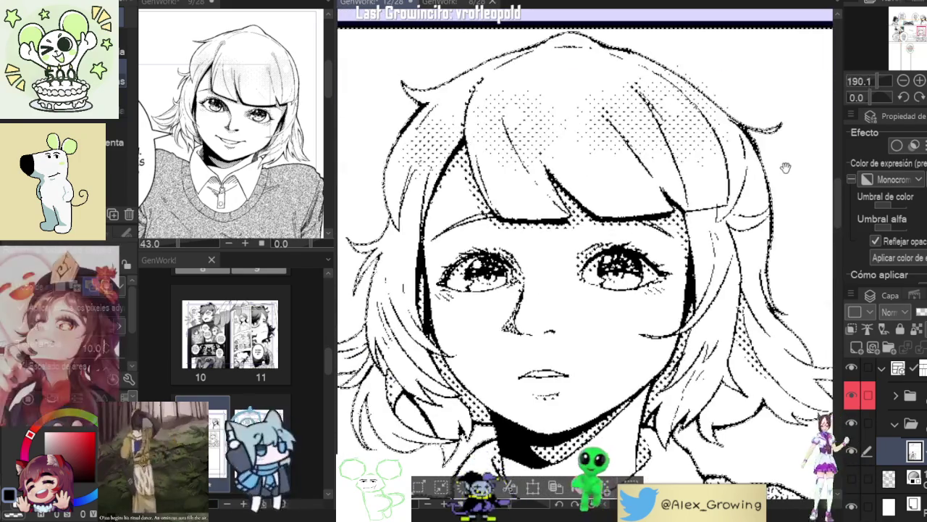
{"action": "scroll", "coordinate": [574, 308], "scroll_direction": "up", "scroll_amount": 3}
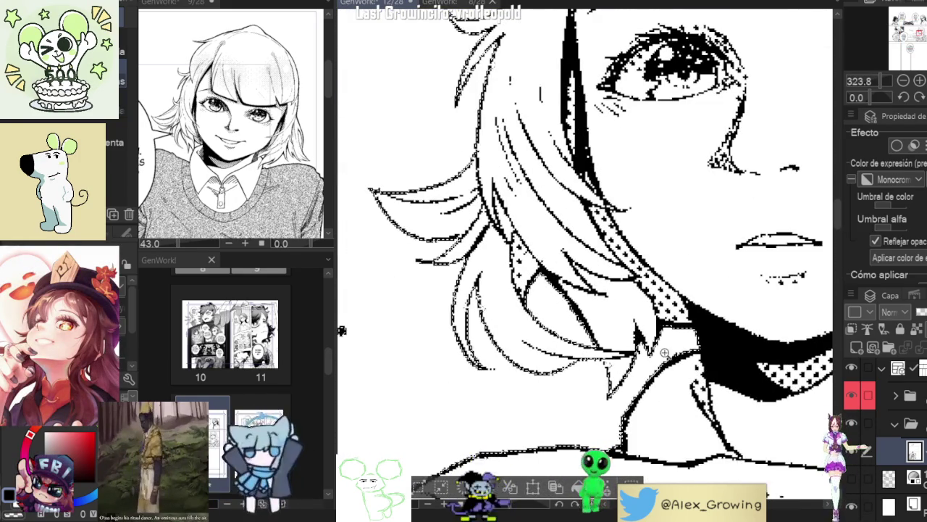
{"action": "scroll", "coordinate": [660, 357], "scroll_direction": "down", "scroll_amount": 3}
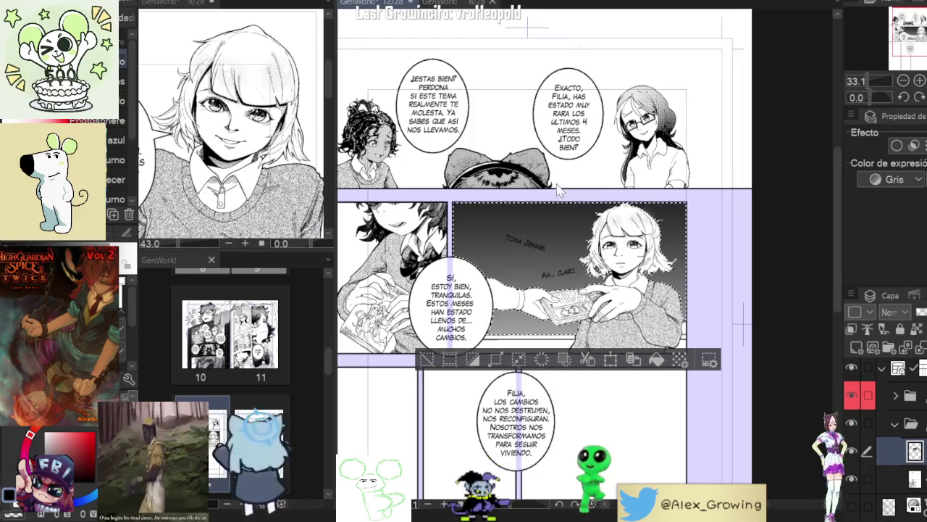
Step: Apply a foreground-to-background gradient to the panel background and compare it with page 8
{"action": "scroll", "coordinate": [707, 348], "scroll_direction": "down", "scroll_amount": 1}
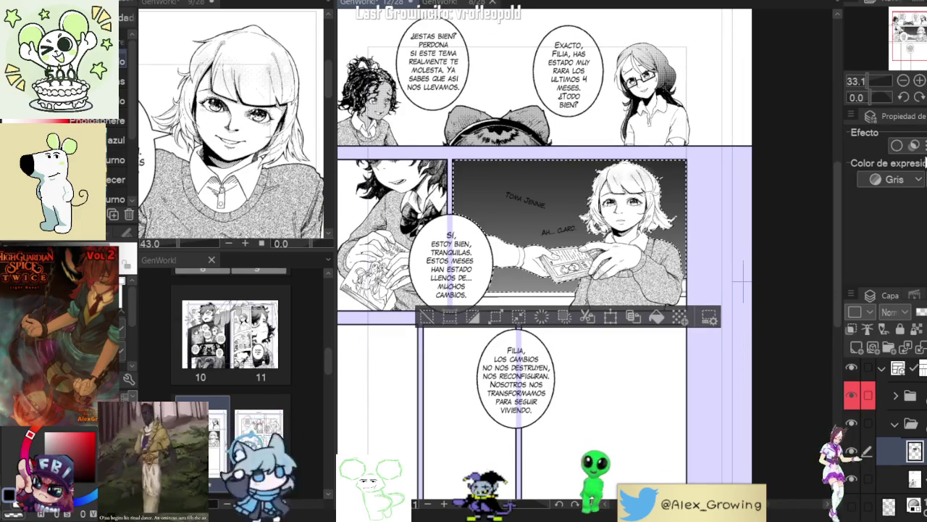
{"action": "key", "text": "g"}
{"action": "scroll", "coordinate": [631, 265], "scroll_direction": "down", "scroll_amount": 2}
{"action": "scroll", "coordinate": [631, 265], "scroll_direction": "up", "scroll_amount": 3}
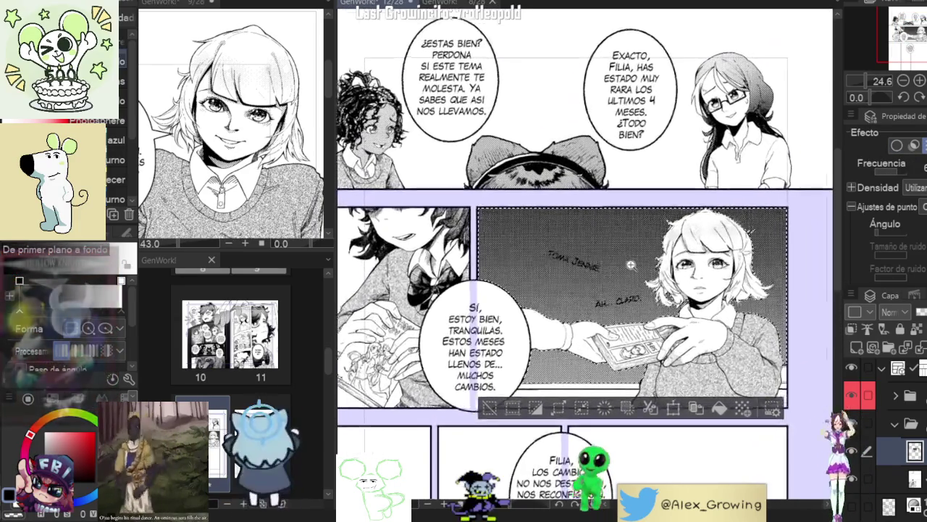
{"action": "left_click", "coordinate": [456, 3]}
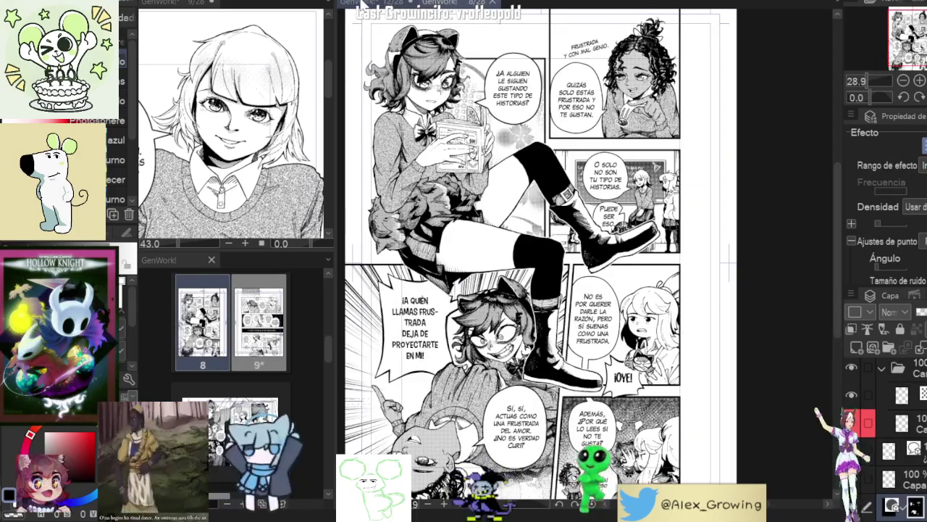
{"action": "left_click", "coordinate": [363, 3]}
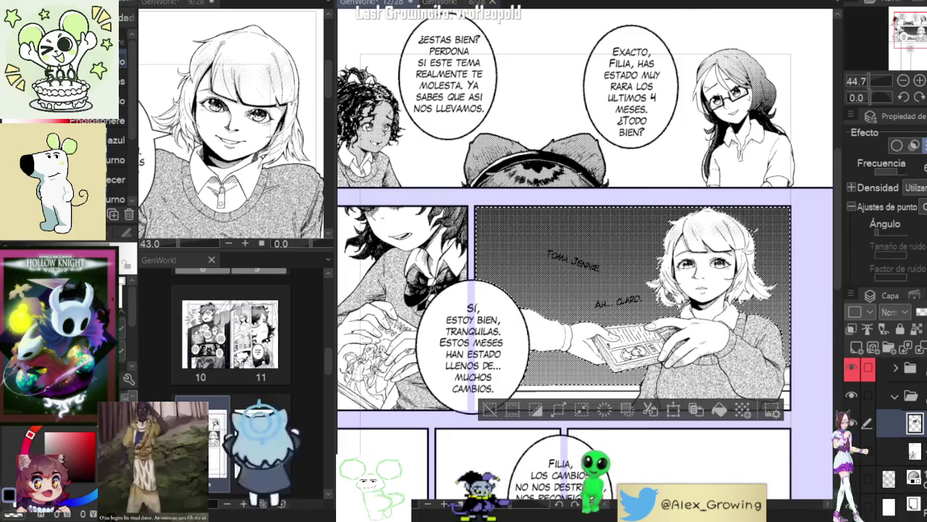
Step: Rotate the view about 50 degrees onto the handoff panel, then deselect and reset the view upright
{"action": "key", "text": "b"}
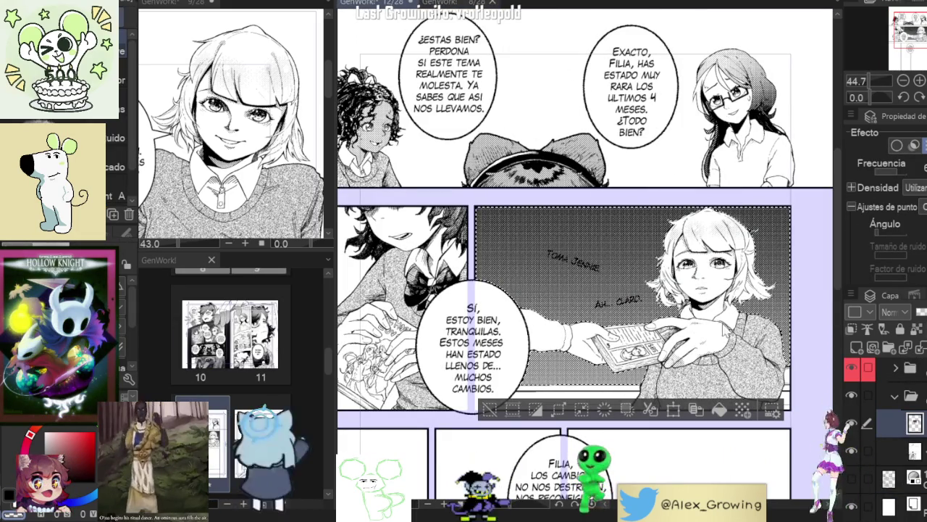
{"action": "left_click_drag", "start_coordinate": [652, 181], "coordinate": [521, 130]}
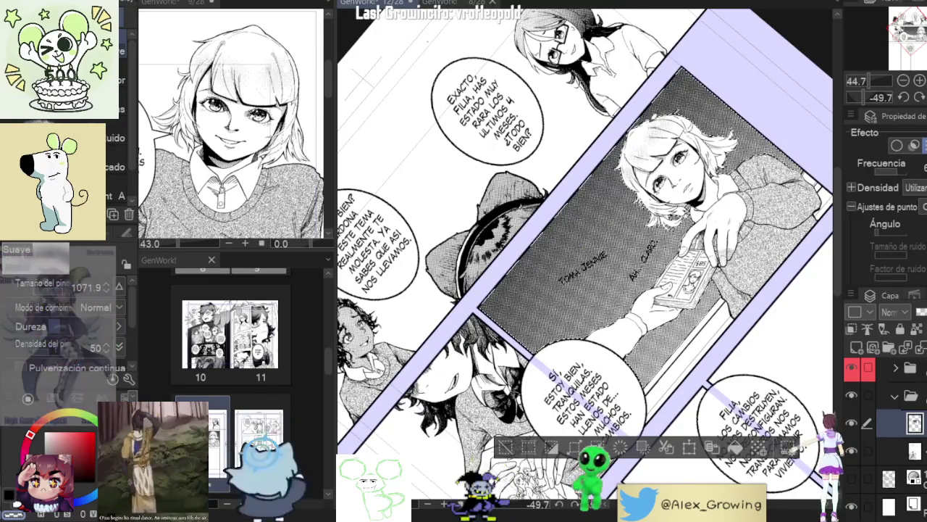
{"action": "left_click_drag", "start_coordinate": [586, 203], "coordinate": [528, 185]}
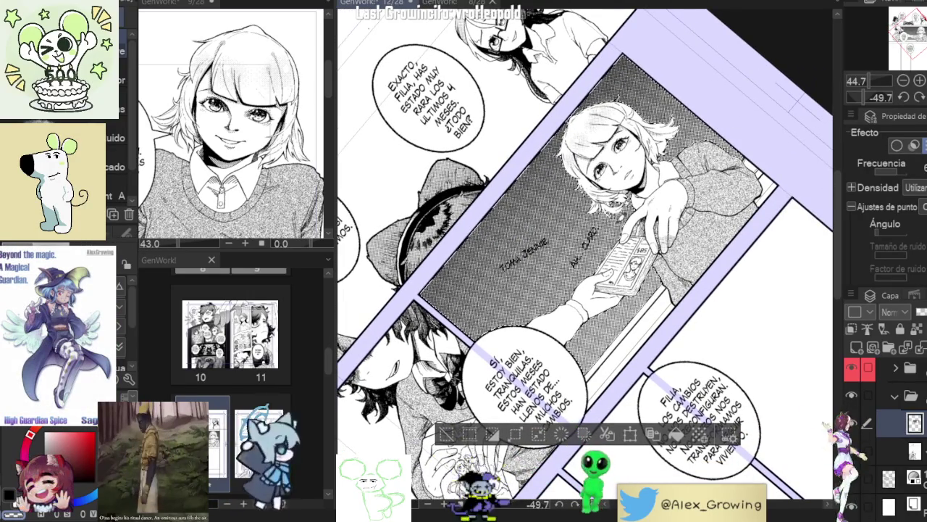
{"action": "key", "text": "ctrl+d"}
{"action": "key", "text": "ctrl+0"}
{"action": "key", "text": "ctrl+minus"}
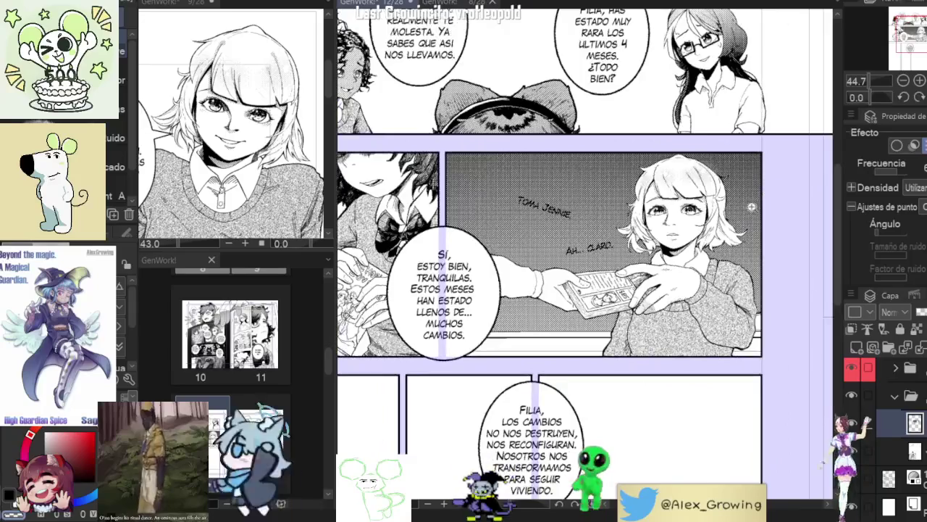
{"action": "scroll", "coordinate": [700, 198], "scroll_direction": "up", "scroll_amount": 5}
{"action": "scroll", "coordinate": [702, 239], "scroll_direction": "down", "scroll_amount": 4}
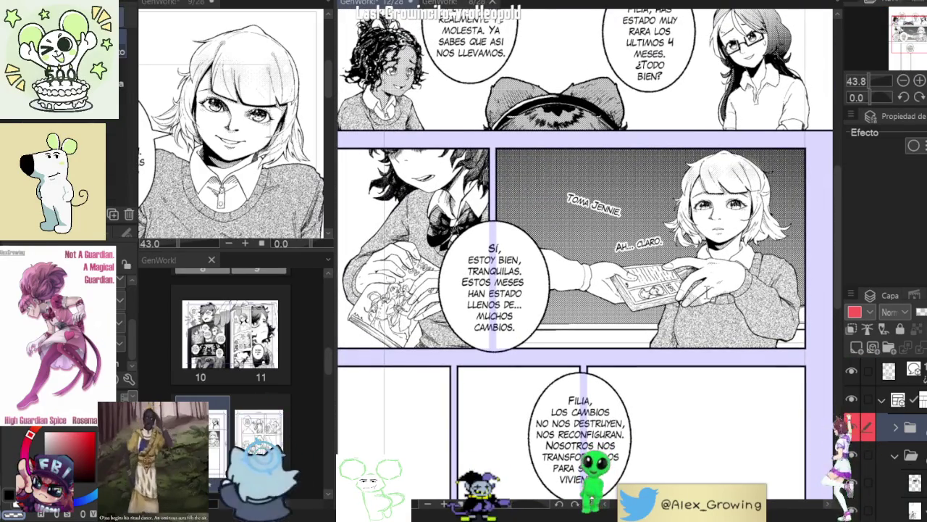
Step: Hide the panel's grey tone background layer
{"action": "scroll", "coordinate": [862, 436], "scroll_direction": "down", "scroll_amount": 2}
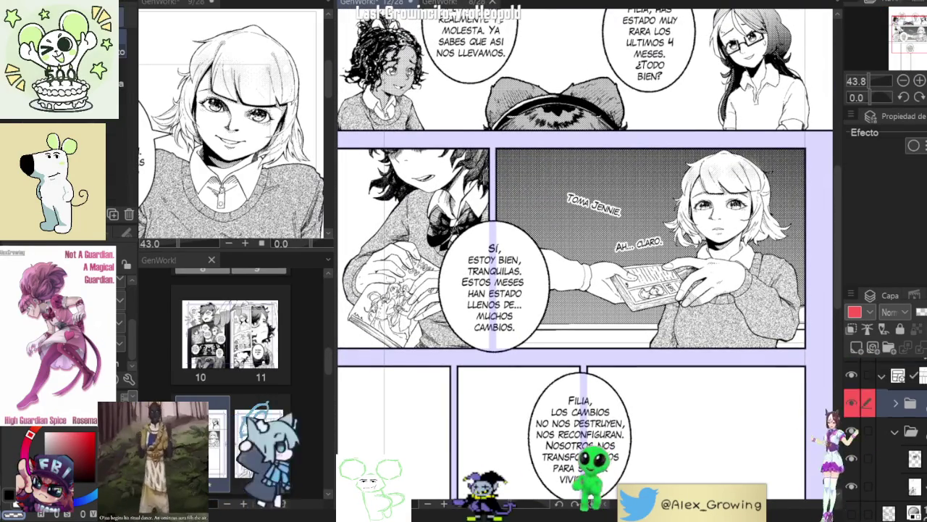
{"action": "left_click", "coordinate": [852, 396]}
{"action": "left_click", "coordinate": [854, 479]}
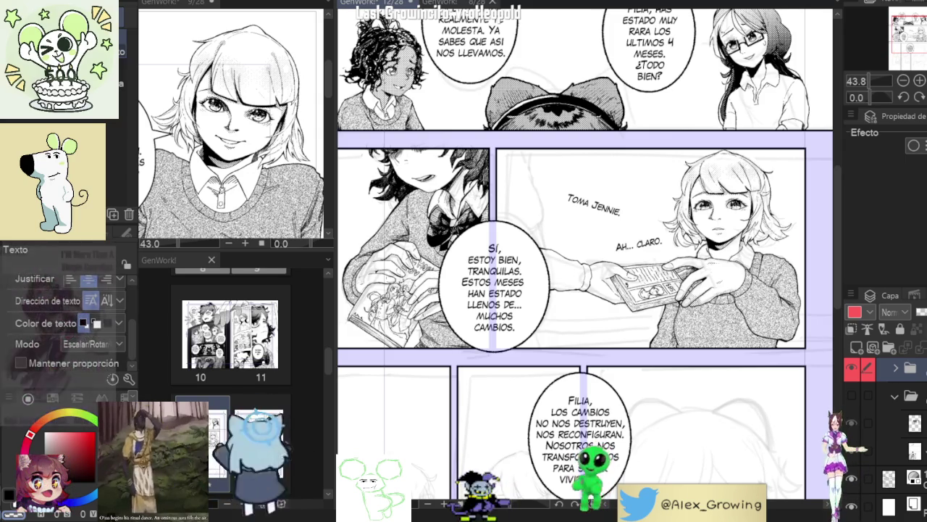
Step: Select the lower monochrome ink layer and zoom in on the middle handoff panel
{"action": "scroll", "coordinate": [884, 434], "scroll_direction": "up", "scroll_amount": 3}
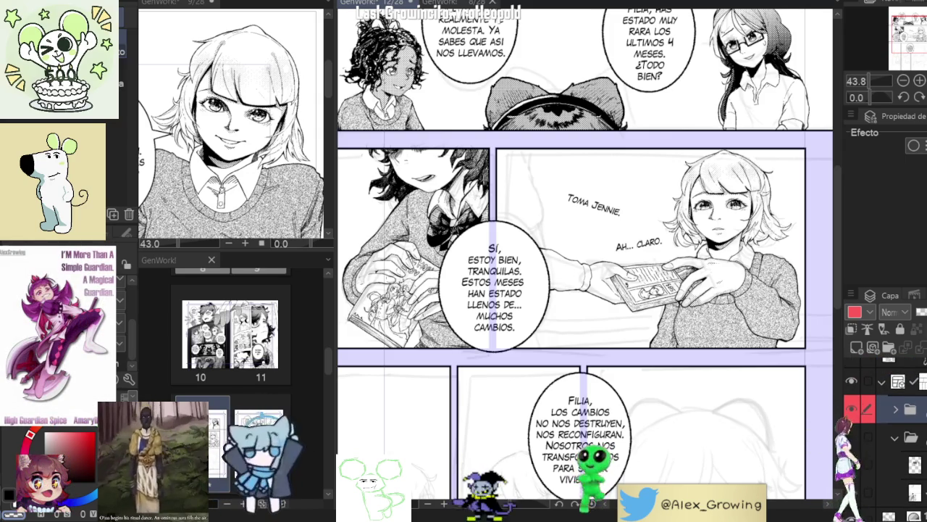
{"action": "left_click", "coordinate": [909, 454]}
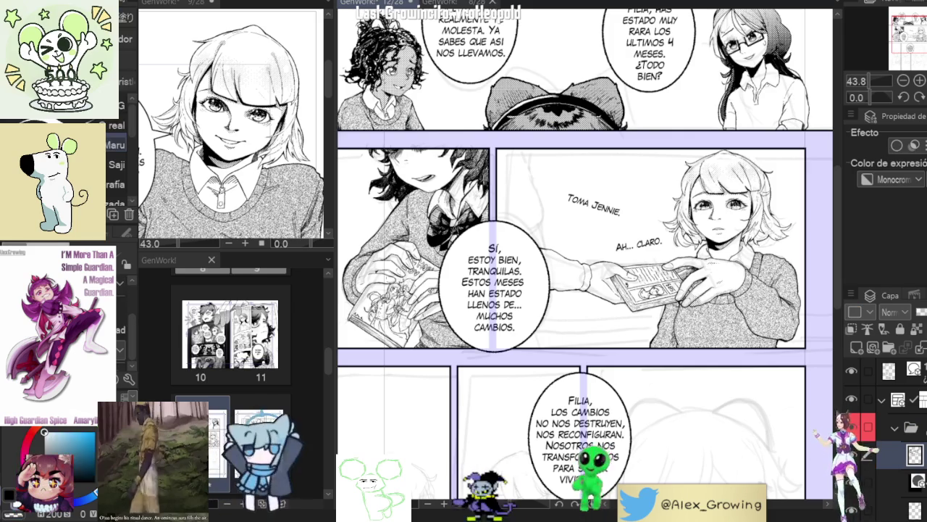
{"action": "scroll", "coordinate": [526, 239], "scroll_direction": "up", "scroll_amount": 3}
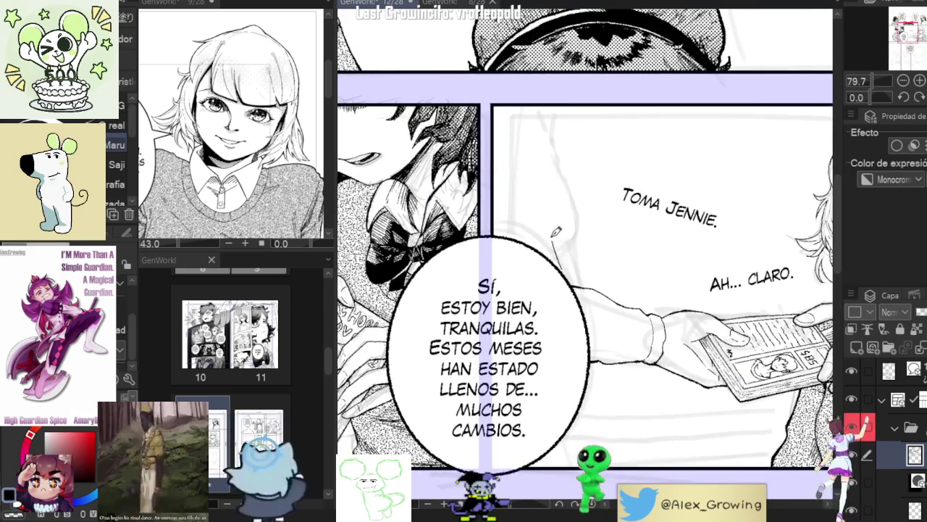
{"action": "left_click_drag", "start_coordinate": [536, 201], "coordinate": [545, 239]}
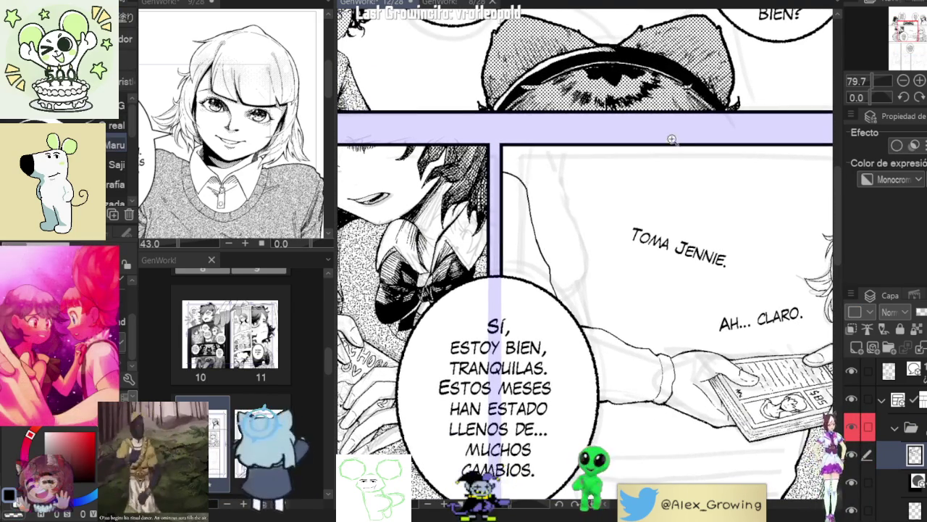
{"action": "scroll", "coordinate": [592, 156], "scroll_direction": "down", "scroll_amount": 2}
{"action": "scroll", "coordinate": [592, 156], "scroll_direction": "up", "scroll_amount": 2}
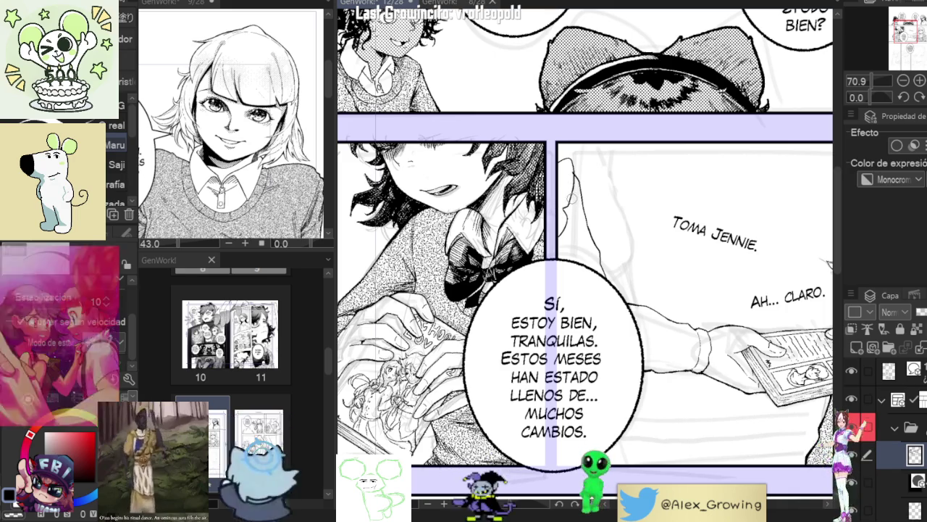
{"action": "scroll", "coordinate": [562, 194], "scroll_direction": "up", "scroll_amount": 2}
{"action": "scroll", "coordinate": [568, 185], "scroll_direction": "down", "scroll_amount": 2}
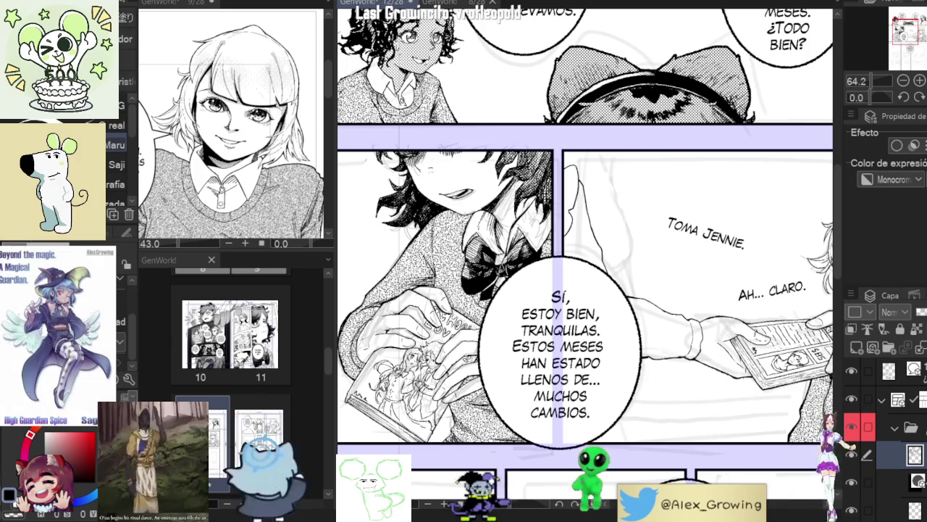
{"action": "scroll", "coordinate": [598, 184], "scroll_direction": "up", "scroll_amount": 1}
{"action": "scroll", "coordinate": [598, 184], "scroll_direction": "up", "scroll_amount": 2}
{"action": "scroll", "coordinate": [598, 184], "scroll_direction": "up", "scroll_amount": 2}
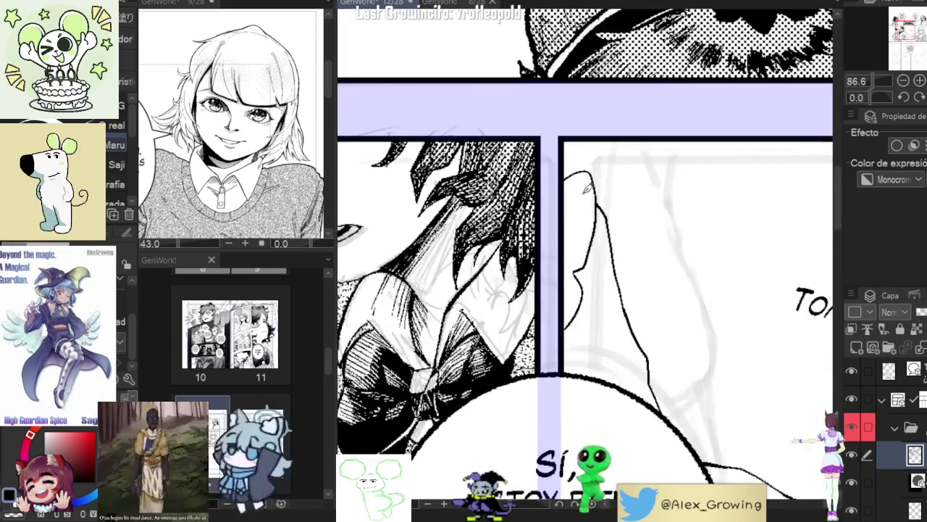
Step: Extend the ear outline downward and fill the enclosed ear solid black with Close and Fill
{"action": "left_click_drag", "start_coordinate": [597, 185], "coordinate": [579, 254]}
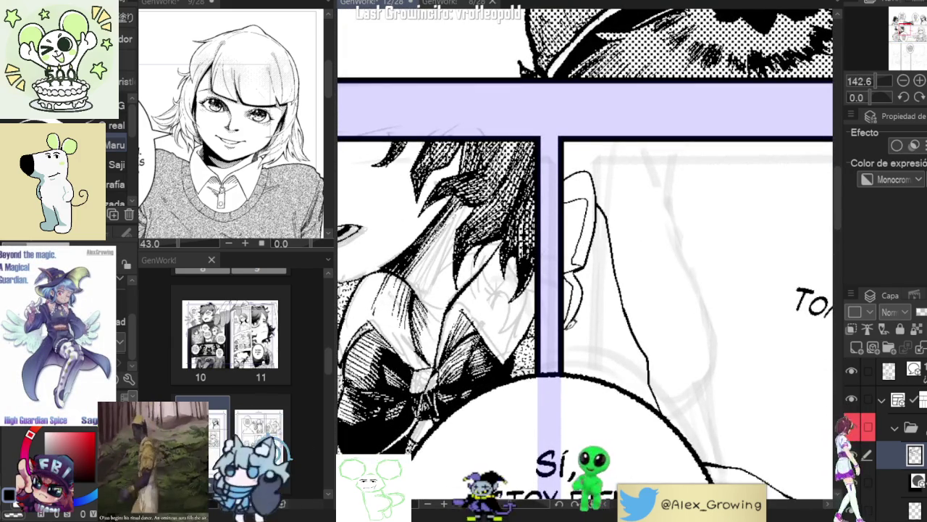
{"action": "scroll", "coordinate": [569, 322], "scroll_direction": "up", "scroll_amount": 2}
{"action": "scroll", "coordinate": [566, 232], "scroll_direction": "down", "scroll_amount": 1}
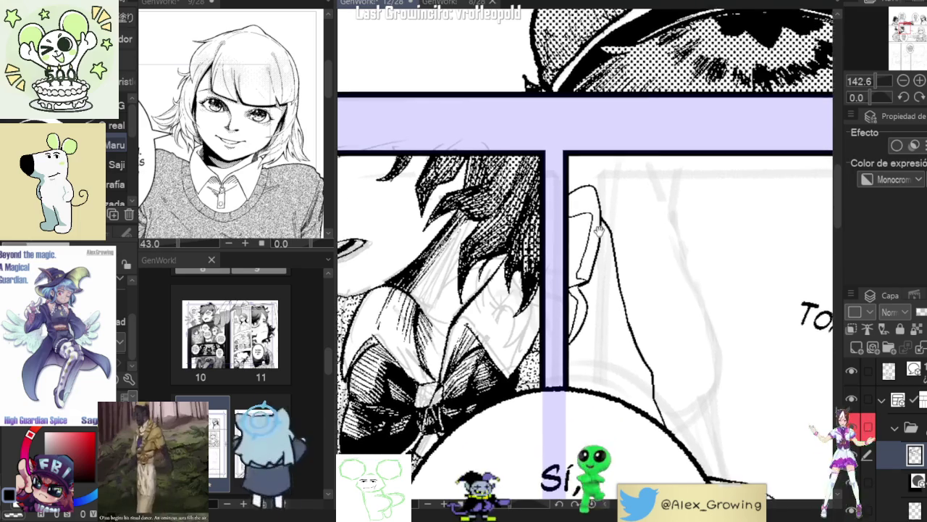
{"action": "key", "text": "g"}
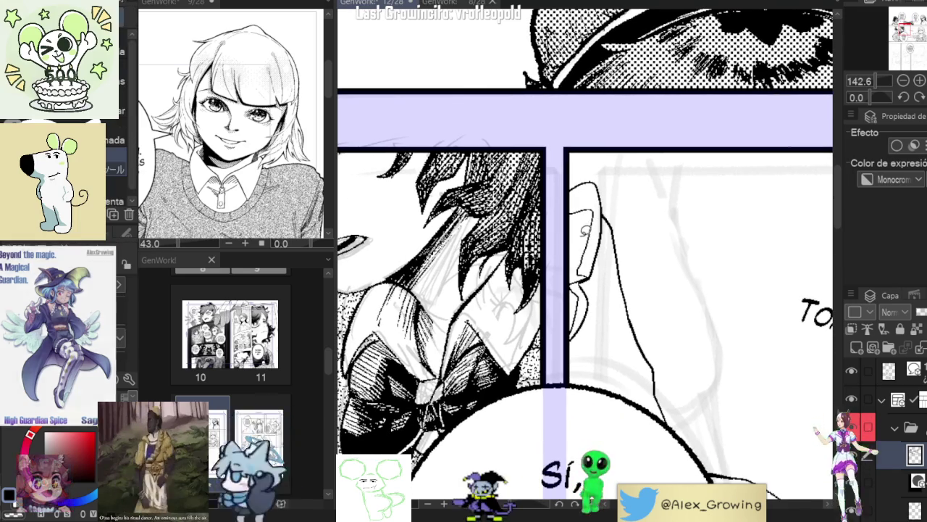
{"action": "mouse_move", "coordinate": [591, 249]}
{"action": "left_mouse_down"}
{"action": "mouse_move", "coordinate": [567, 273]}
{"action": "mouse_move", "coordinate": [592, 269]}
{"action": "left_mouse_up"}
{"action": "scroll", "coordinate": [587, 268], "scroll_direction": "down", "scroll_amount": 1}
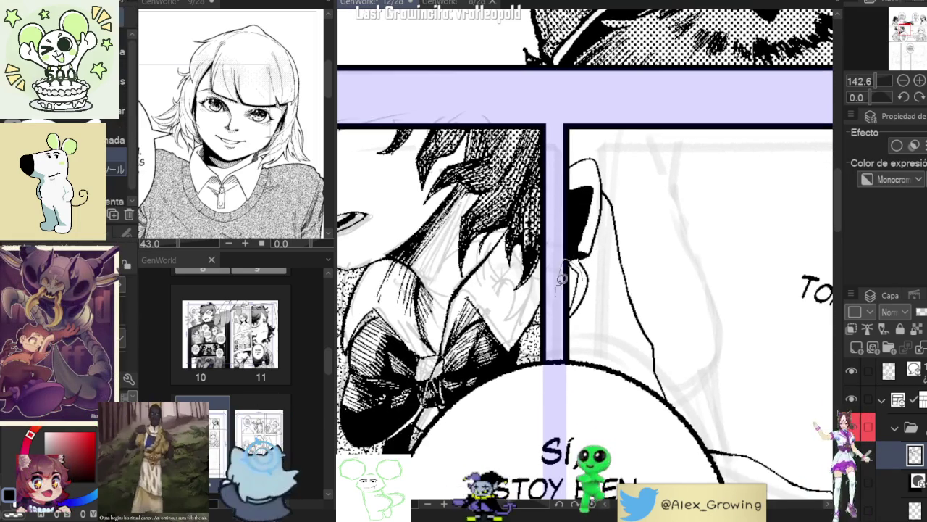
Step: Add hatched shading strokes inside the ear with the pen
{"action": "key", "text": "p"}
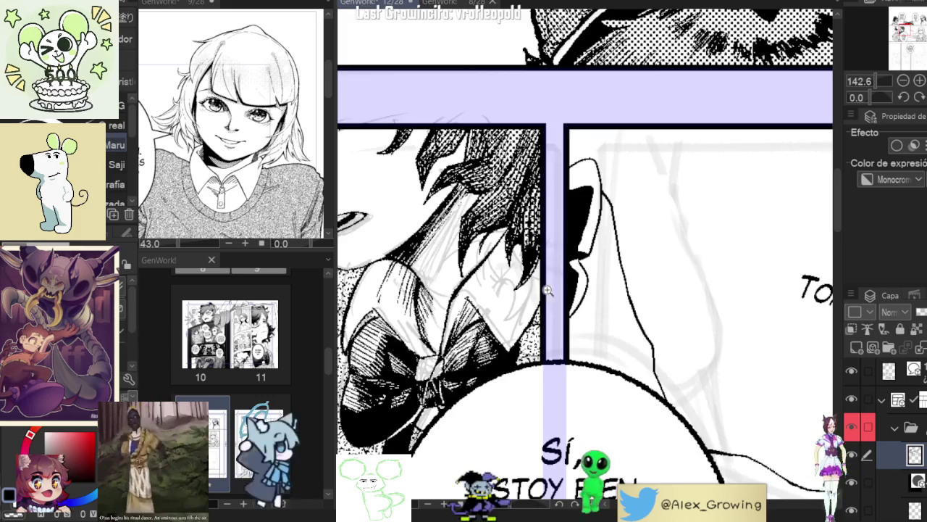
{"action": "left_click", "coordinate": [548, 289]}
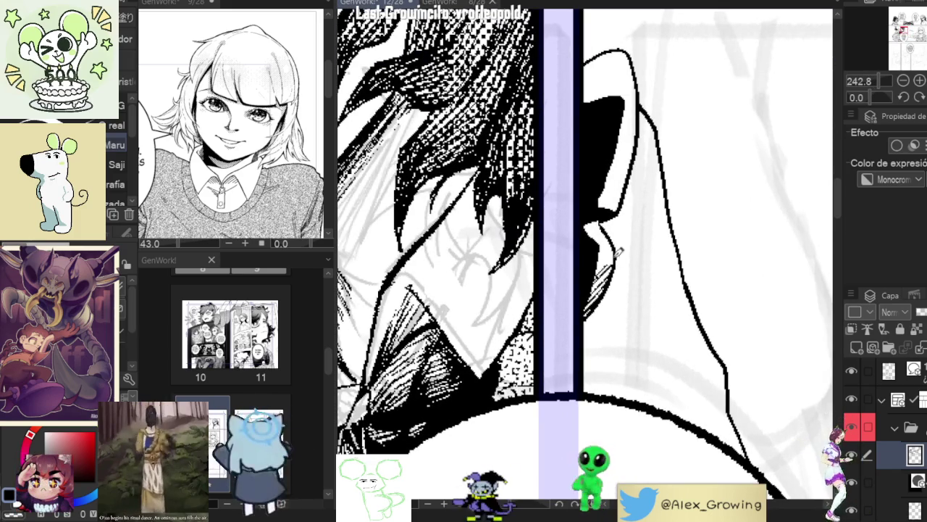
{"action": "mouse_move", "coordinate": [593, 216]}
{"action": "left_mouse_down"}
{"action": "mouse_move", "coordinate": [592, 271]}
{"action": "mouse_move", "coordinate": [574, 251]}
{"action": "left_mouse_up"}
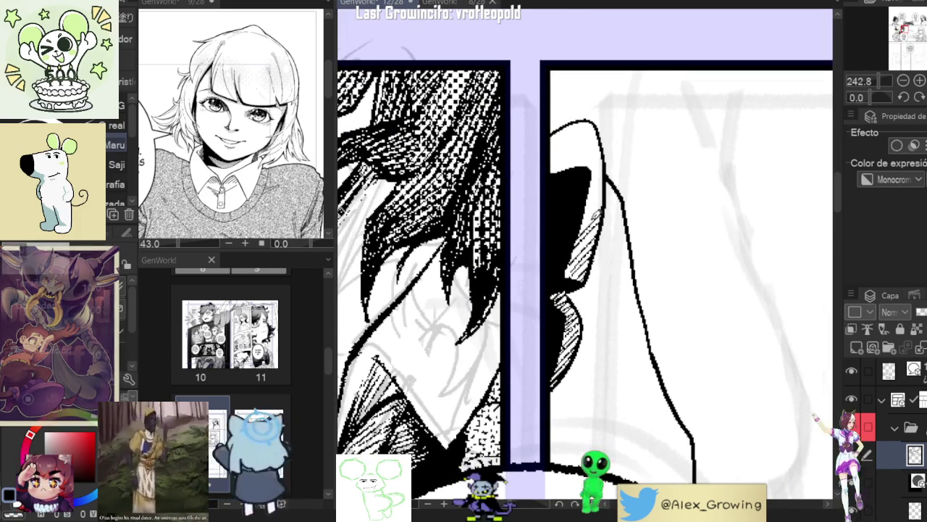
{"action": "left_click_drag", "start_coordinate": [611, 173], "coordinate": [591, 193]}
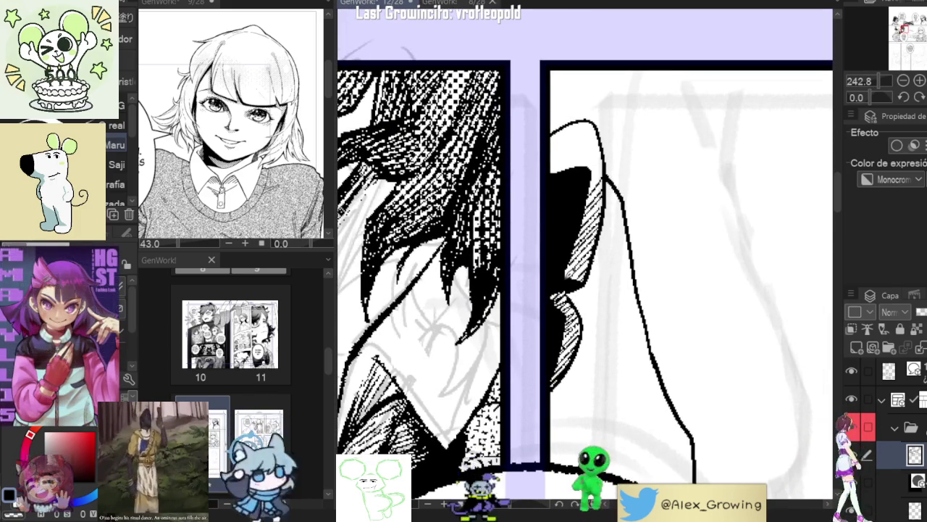
{"action": "left_click_drag", "start_coordinate": [608, 238], "coordinate": [581, 251]}
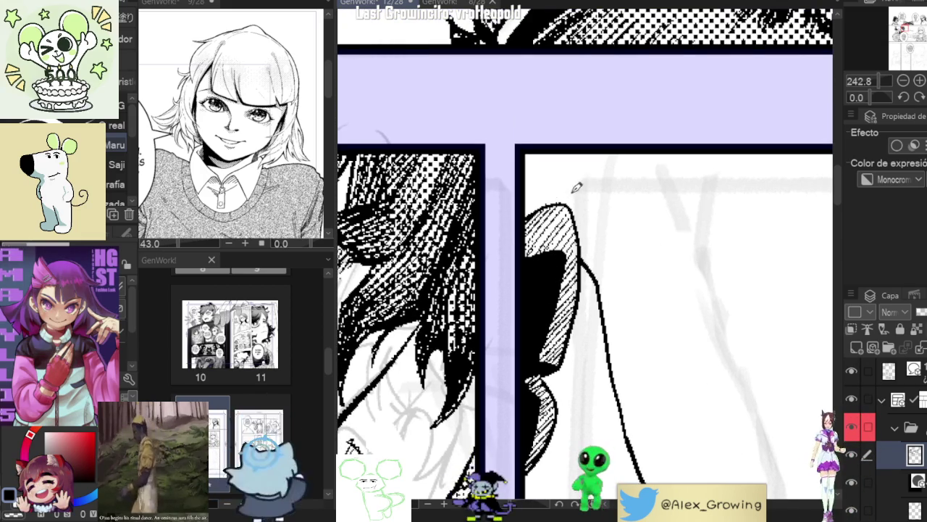
{"action": "scroll", "coordinate": [574, 210], "scroll_direction": "down", "scroll_amount": 2}
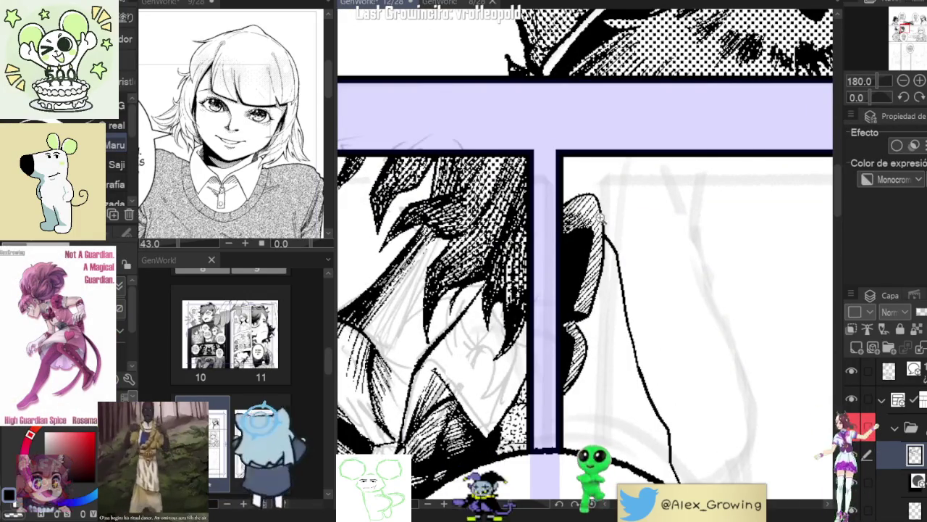
{"action": "scroll", "coordinate": [611, 235], "scroll_direction": "down", "scroll_amount": 3}
{"action": "scroll", "coordinate": [611, 235], "scroll_direction": "up", "scroll_amount": 2}
{"action": "scroll", "coordinate": [611, 236], "scroll_direction": "up", "scroll_amount": 2}
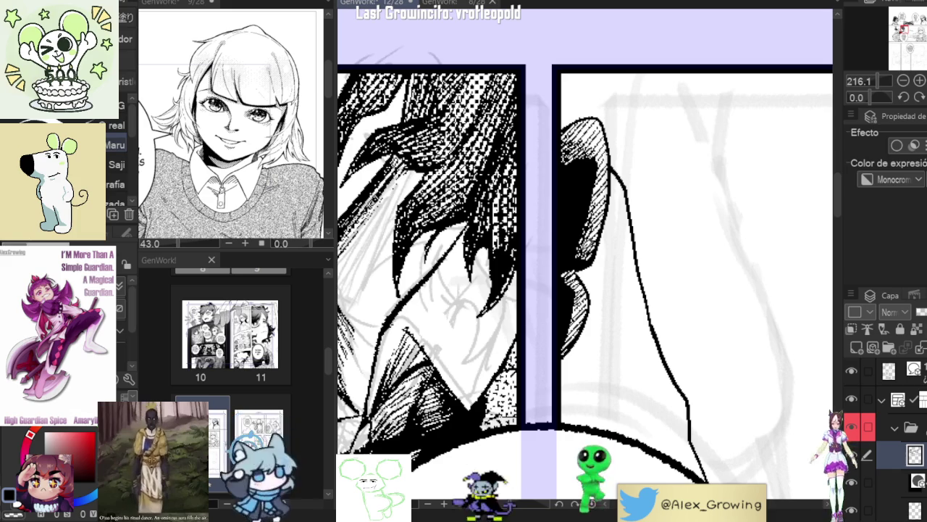
{"action": "scroll", "coordinate": [596, 250], "scroll_direction": "up", "scroll_amount": 2}
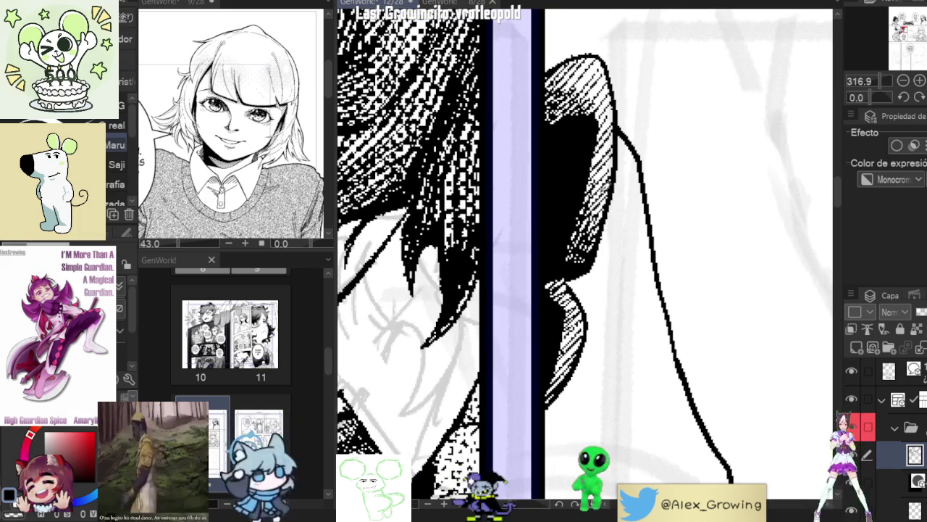
{"action": "scroll", "coordinate": [587, 216], "scroll_direction": "down", "scroll_amount": 5}
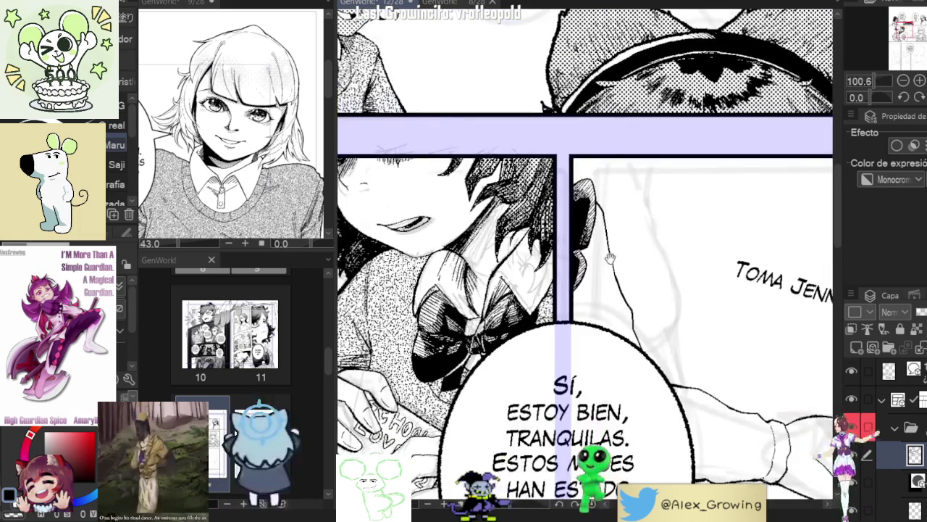
Step: Hatch the hair tips beside the vertical gutter above the Sí balloon in dark ink
{"action": "left_click_drag", "start_coordinate": [601, 250], "coordinate": [608, 244]}
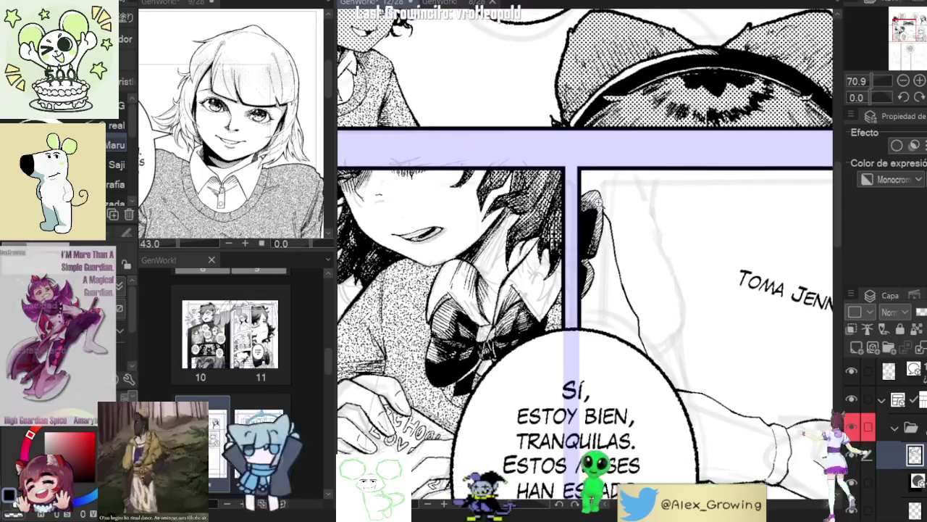
{"action": "scroll", "coordinate": [596, 181], "scroll_direction": "up", "scroll_amount": 4}
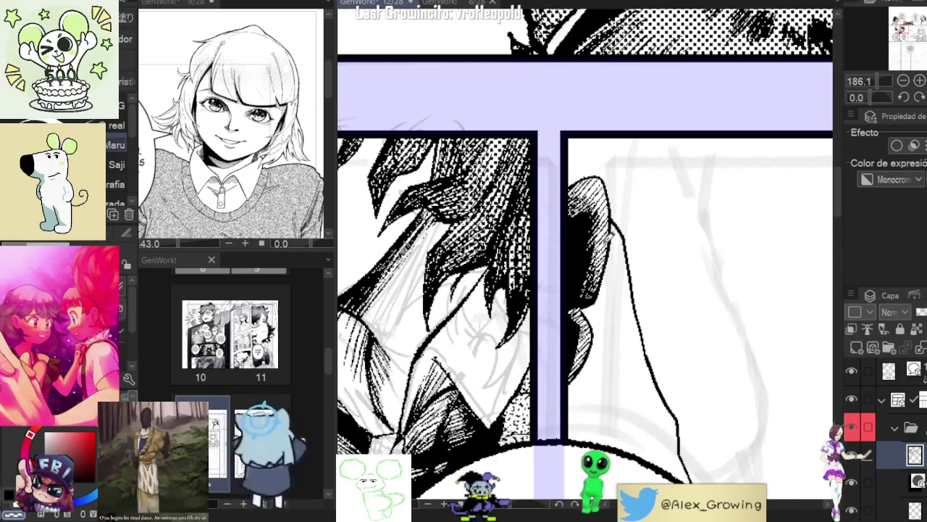
{"action": "scroll", "coordinate": [597, 212], "scroll_direction": "down", "scroll_amount": 4}
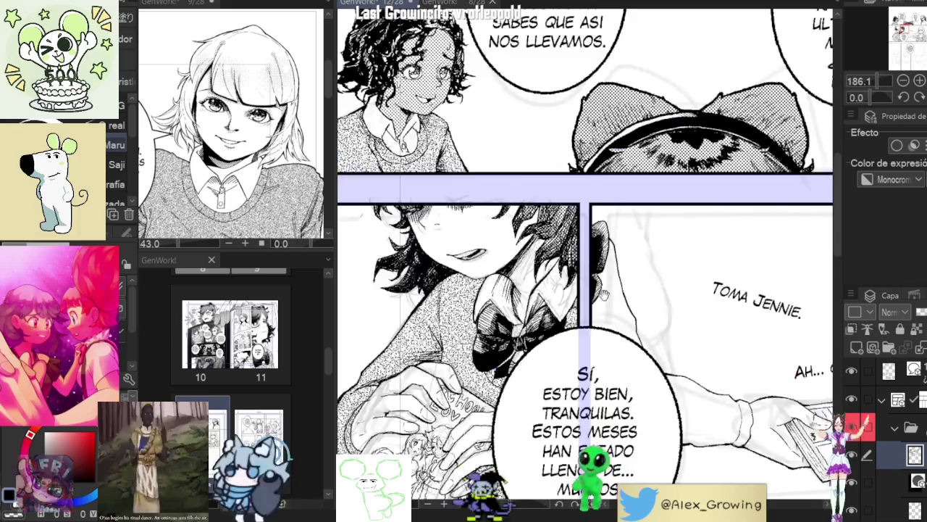
{"action": "scroll", "coordinate": [597, 213], "scroll_direction": "up", "scroll_amount": 5}
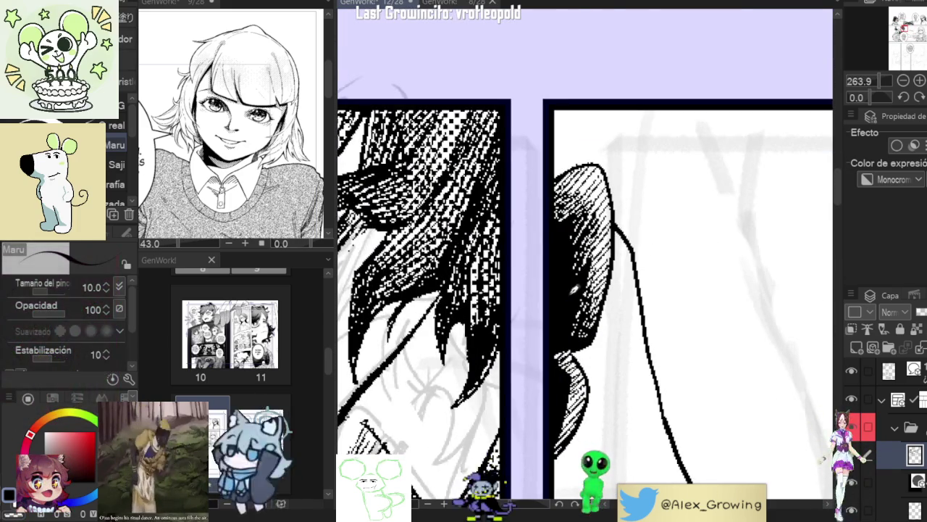
{"action": "scroll", "coordinate": [578, 264], "scroll_direction": "down", "scroll_amount": 2}
{"action": "scroll", "coordinate": [615, 247], "scroll_direction": "down", "scroll_amount": 2}
{"action": "scroll", "coordinate": [616, 246], "scroll_direction": "up", "scroll_amount": 2}
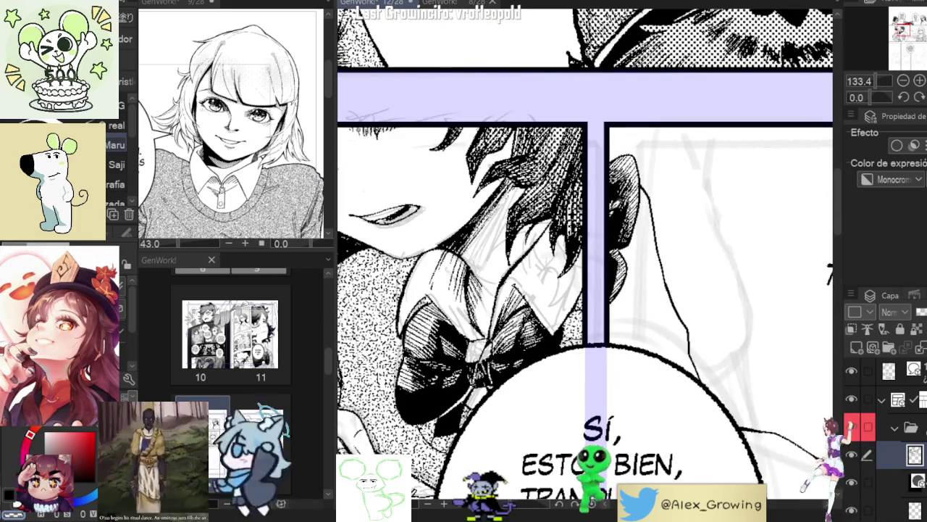
{"action": "scroll", "coordinate": [615, 221], "scroll_direction": "down", "scroll_amount": 2}
{"action": "scroll", "coordinate": [614, 221], "scroll_direction": "down", "scroll_amount": 1}
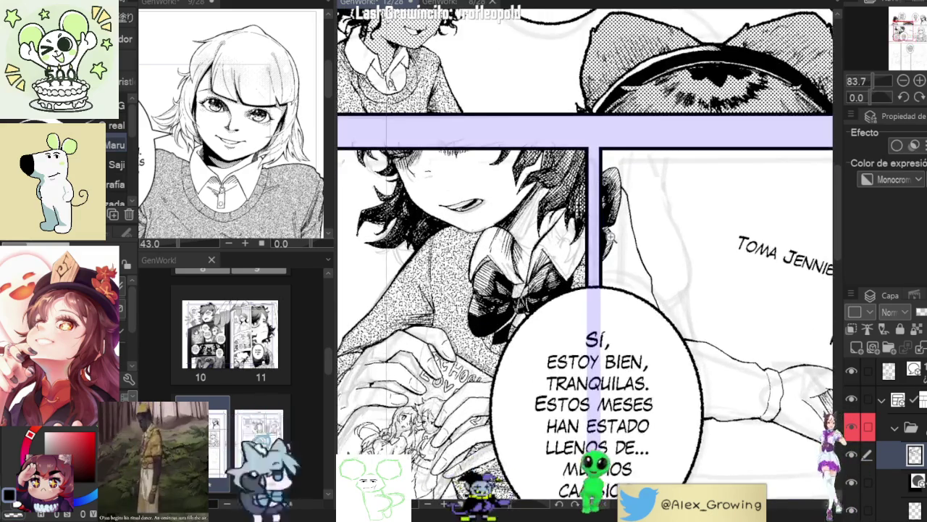
{"action": "scroll", "coordinate": [615, 221], "scroll_direction": "up", "scroll_amount": 2}
{"action": "scroll", "coordinate": [611, 218], "scroll_direction": "up", "scroll_amount": 1}
{"action": "scroll", "coordinate": [610, 218], "scroll_direction": "up", "scroll_amount": 1}
{"action": "scroll", "coordinate": [613, 217], "scroll_direction": "up", "scroll_amount": 1}
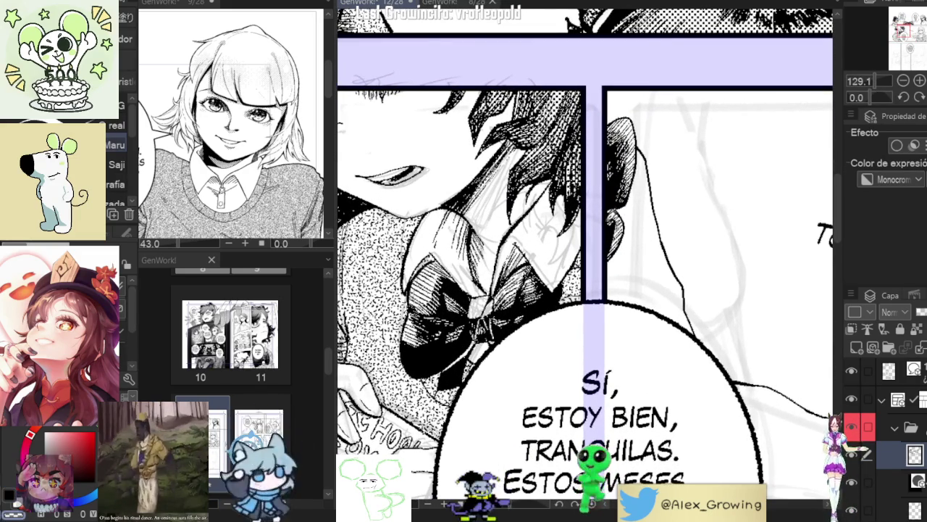
{"action": "scroll", "coordinate": [612, 217], "scroll_direction": "down", "scroll_amount": 5}
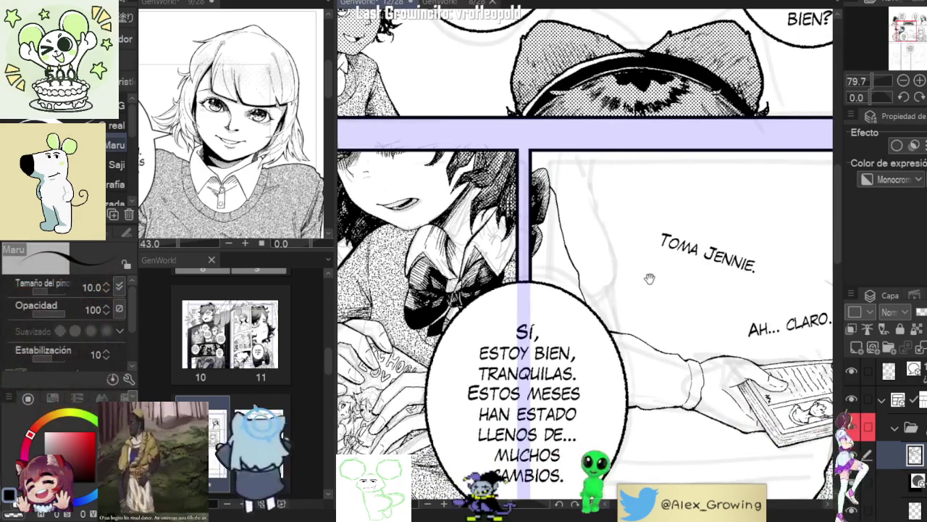
{"action": "scroll", "coordinate": [649, 279], "scroll_direction": "up", "scroll_amount": 2}
{"action": "scroll", "coordinate": [649, 278], "scroll_direction": "up", "scroll_amount": 1}
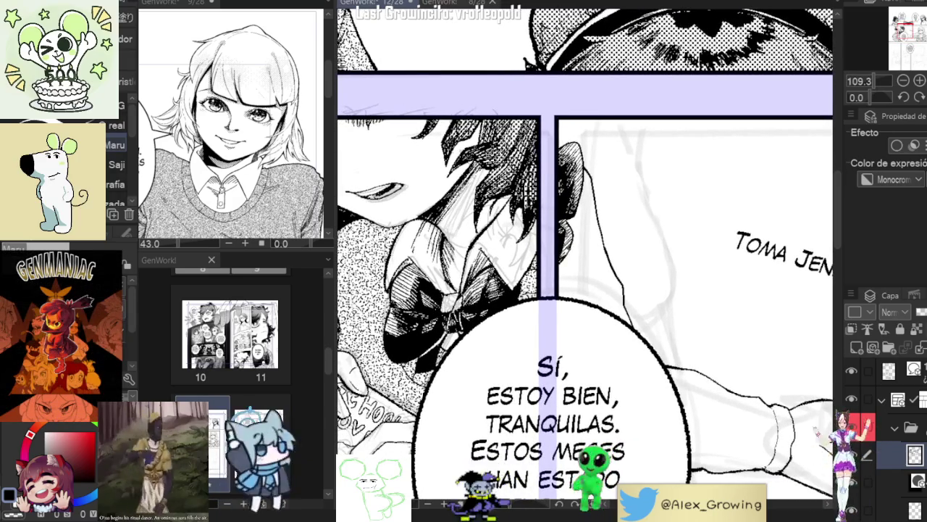
{"action": "scroll", "coordinate": [576, 239], "scroll_direction": "up", "scroll_amount": 1}
{"action": "scroll", "coordinate": [576, 239], "scroll_direction": "up", "scroll_amount": 1}
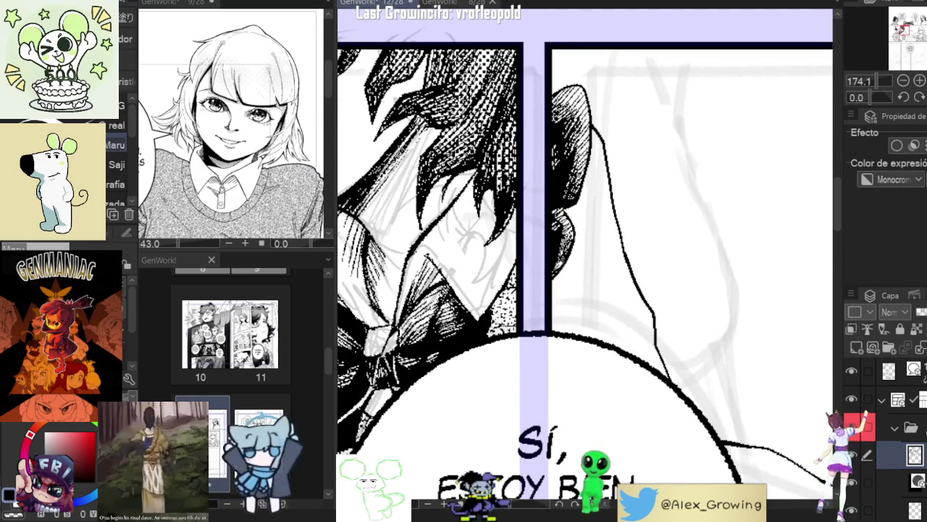
{"action": "scroll", "coordinate": [577, 227], "scroll_direction": "down", "scroll_amount": 2}
{"action": "scroll", "coordinate": [565, 235], "scroll_direction": "up", "scroll_amount": 1}
{"action": "scroll", "coordinate": [551, 243], "scroll_direction": "up", "scroll_amount": 2}
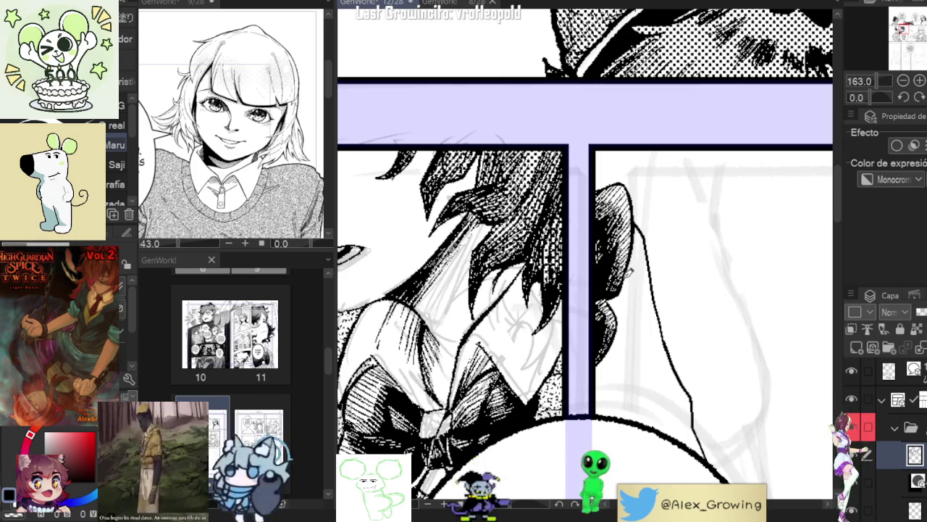
{"action": "scroll", "coordinate": [614, 295], "scroll_direction": "down", "scroll_amount": 2}
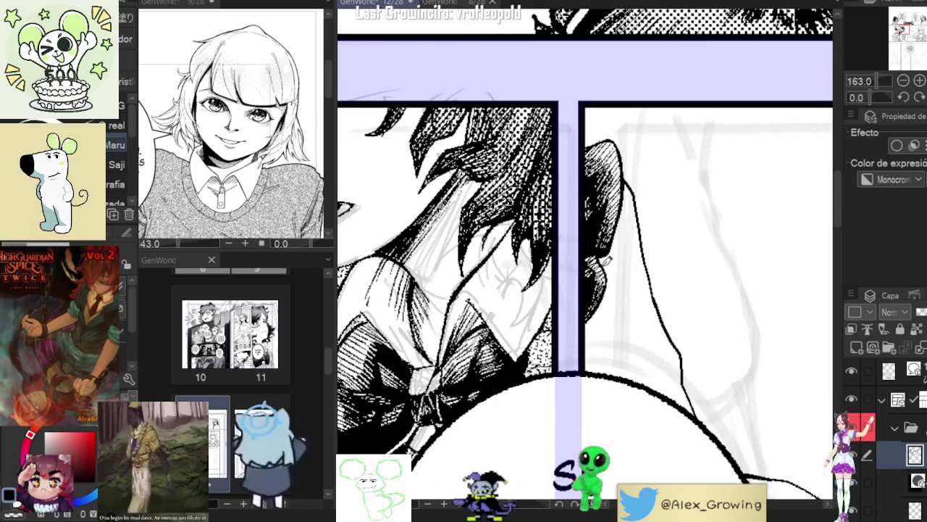
{"action": "mouse_move", "coordinate": [611, 286]}
{"action": "left_mouse_down"}
{"action": "mouse_move", "coordinate": [592, 319]}
{"action": "mouse_move", "coordinate": [600, 315]}
{"action": "left_mouse_up"}
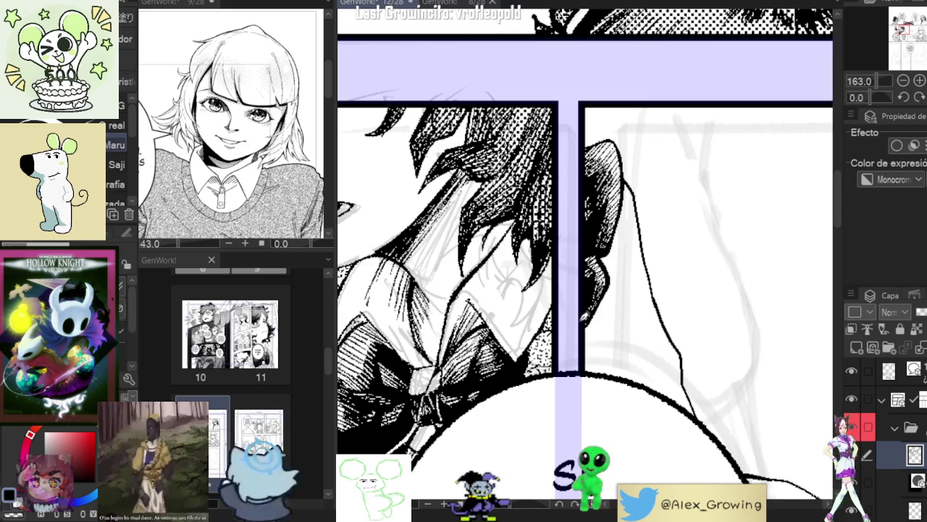
{"action": "left_click_drag", "start_coordinate": [657, 203], "coordinate": [630, 207]}
{"action": "scroll", "coordinate": [630, 207], "scroll_direction": "down", "scroll_amount": 2}
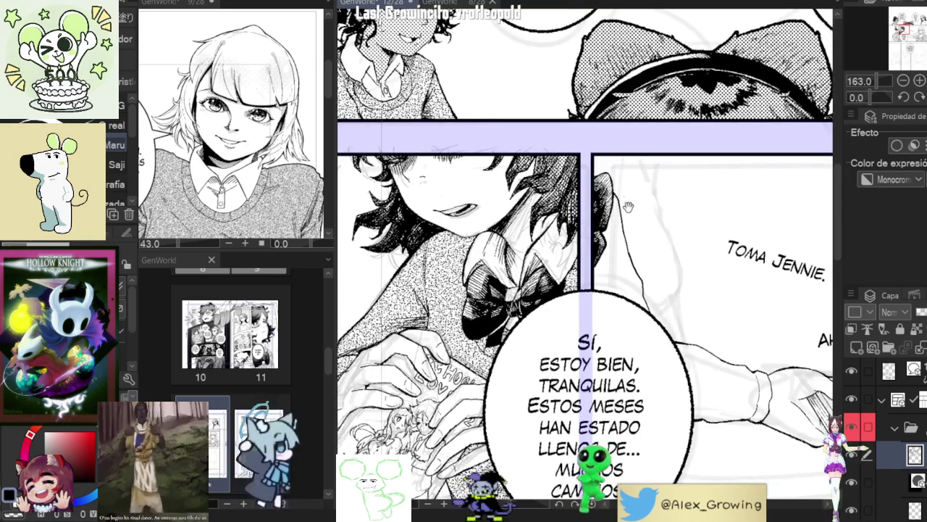
{"action": "scroll", "coordinate": [630, 207], "scroll_direction": "up", "scroll_amount": 3}
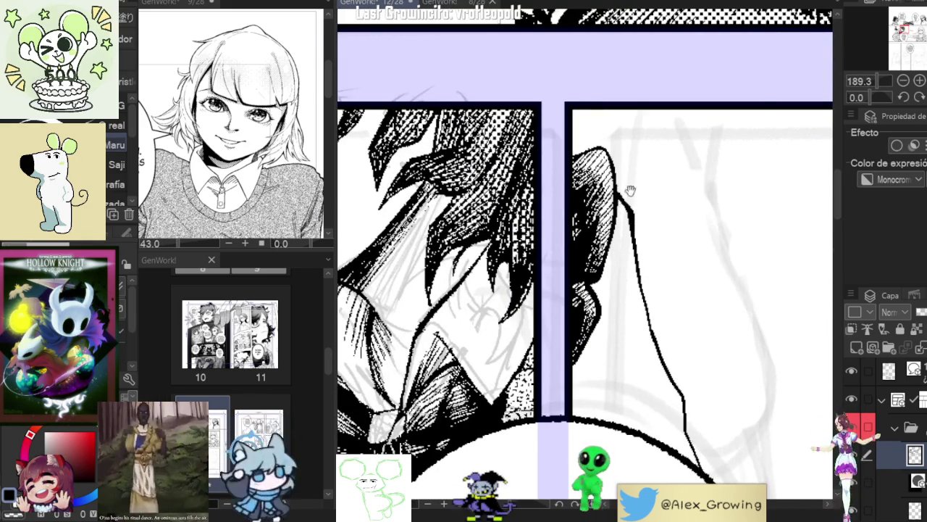
{"action": "scroll", "coordinate": [629, 190], "scroll_direction": "down", "scroll_amount": 3}
{"action": "scroll", "coordinate": [633, 194], "scroll_direction": "up", "scroll_amount": 3}
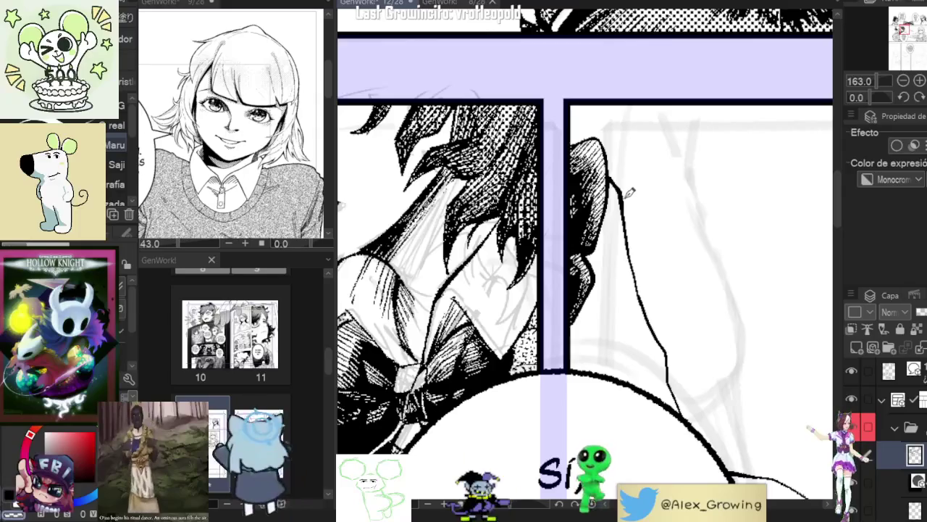
{"action": "scroll", "coordinate": [632, 194], "scroll_direction": "down", "scroll_amount": 3}
{"action": "scroll", "coordinate": [634, 184], "scroll_direction": "up", "scroll_amount": 3}
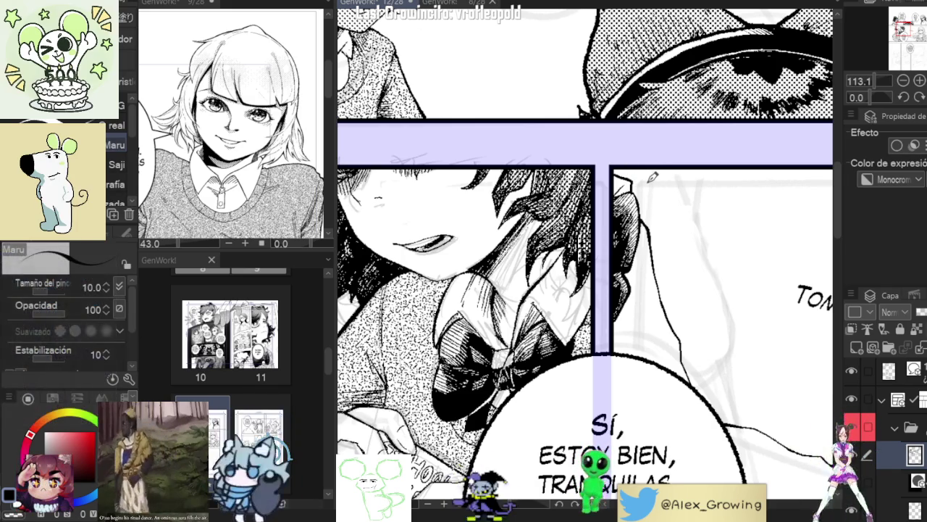
{"action": "scroll", "coordinate": [647, 180], "scroll_direction": "up", "scroll_amount": 4}
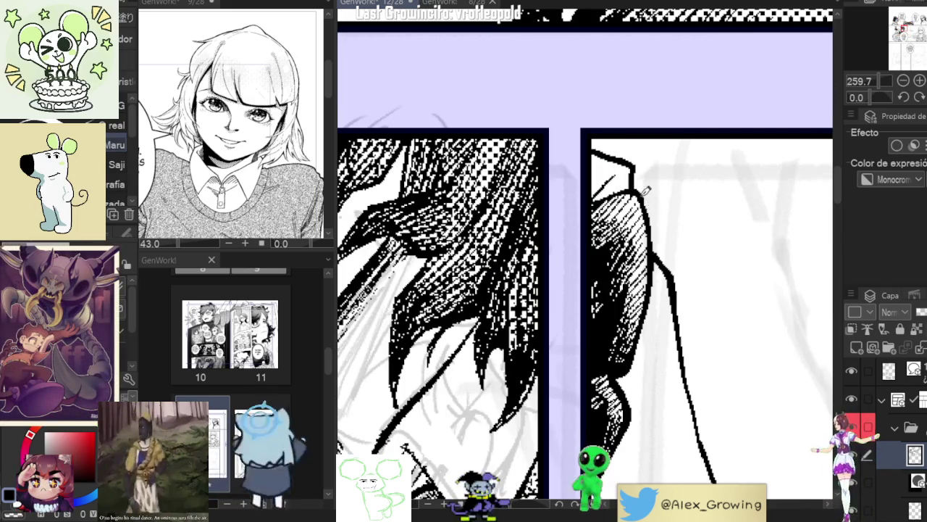
{"action": "scroll", "coordinate": [645, 190], "scroll_direction": "down", "scroll_amount": 4}
Step: Redraw the hair reaching into the right panel with pen hatching strokes
{"action": "scroll", "coordinate": [646, 188], "scroll_direction": "down", "scroll_amount": 2}
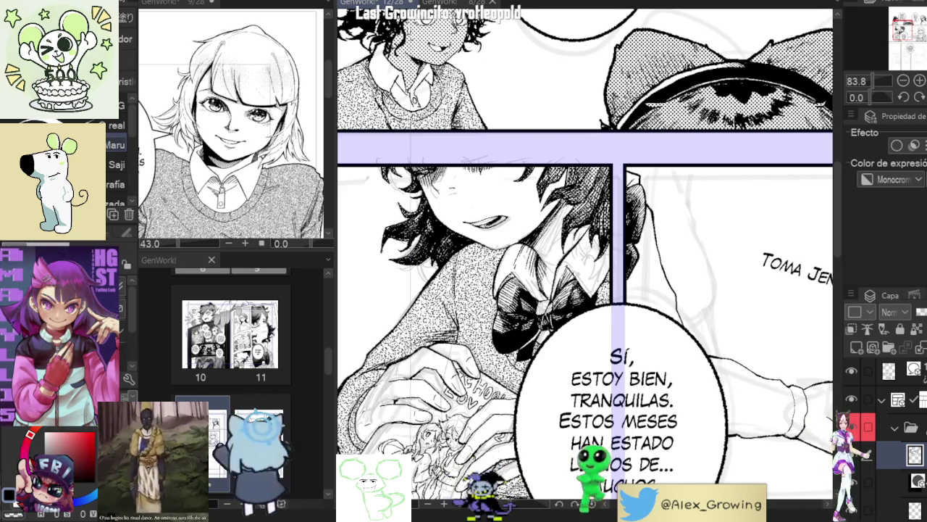
{"action": "scroll", "coordinate": [641, 174], "scroll_direction": "up", "scroll_amount": 3}
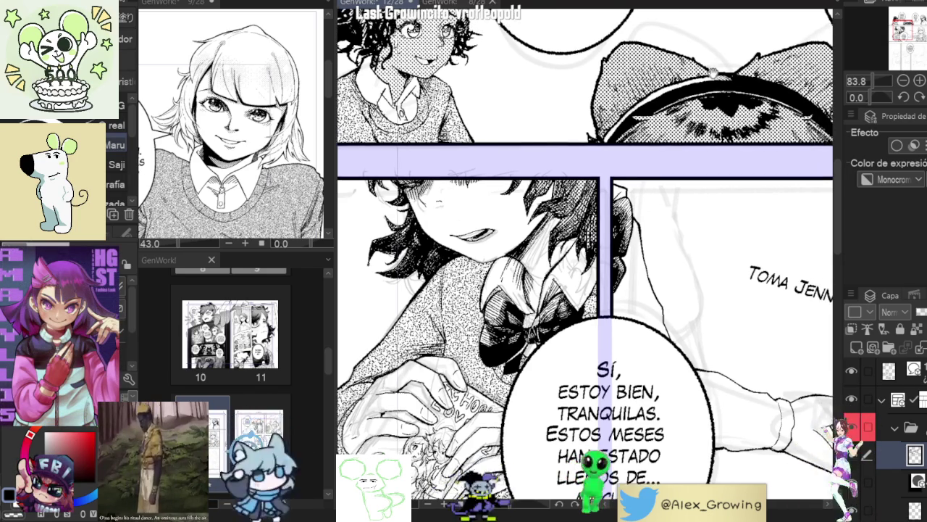
{"action": "scroll", "coordinate": [641, 174], "scroll_direction": "up", "scroll_amount": 2}
{"action": "left_click_drag", "start_coordinate": [608, 217], "coordinate": [644, 190]}
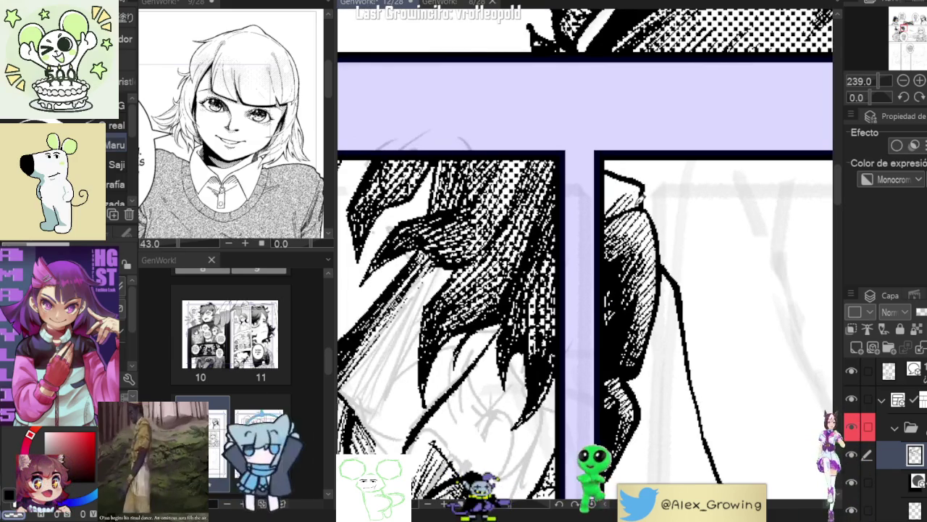
{"action": "scroll", "coordinate": [672, 226], "scroll_direction": "down", "scroll_amount": 2}
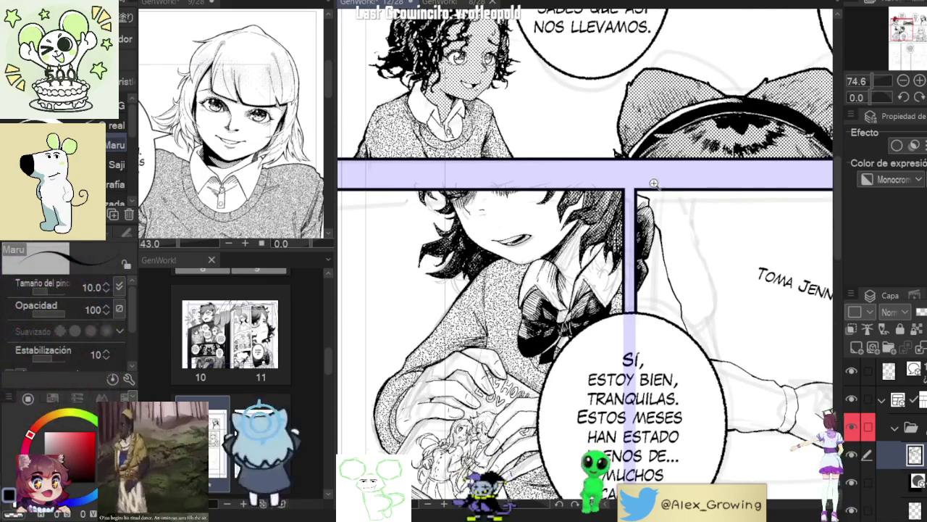
{"action": "scroll", "coordinate": [671, 218], "scroll_direction": "up", "scroll_amount": 2}
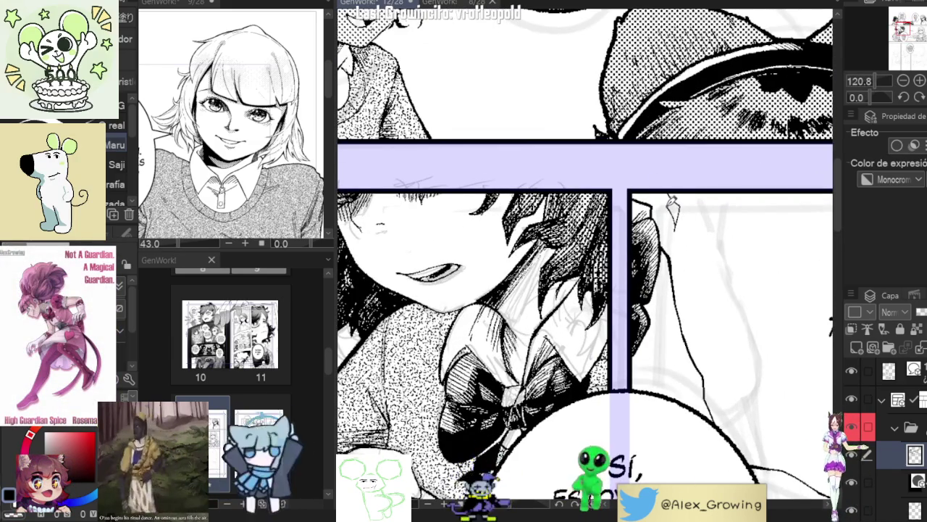
{"action": "scroll", "coordinate": [670, 207], "scroll_direction": "down", "scroll_amount": 2}
{"action": "scroll", "coordinate": [679, 194], "scroll_direction": "up", "scroll_amount": 1}
{"action": "scroll", "coordinate": [681, 193], "scroll_direction": "up", "scroll_amount": 2}
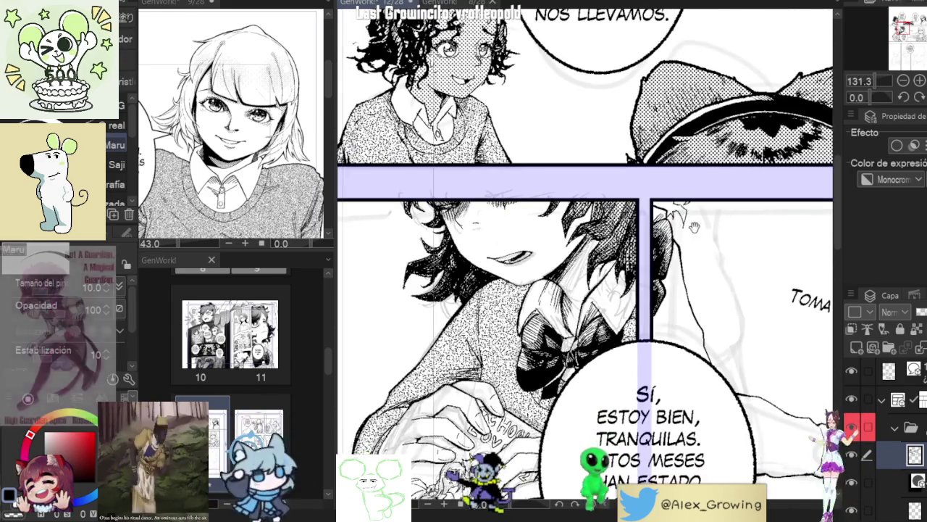
{"action": "mouse_move", "coordinate": [697, 192]}
{"action": "left_mouse_down"}
{"action": "mouse_move", "coordinate": [663, 123]}
{"action": "mouse_move", "coordinate": [598, 240]}
{"action": "mouse_move", "coordinate": [579, 218]}
{"action": "mouse_move", "coordinate": [588, 281]}
{"action": "left_mouse_up"}
Step: Add more dark hatching strokes to the hair at the gutter junction, rotating the canvas as needed
{"action": "mouse_move", "coordinate": [579, 249]}
{"action": "left_mouse_down"}
{"action": "mouse_move", "coordinate": [593, 278]}
{"action": "mouse_move", "coordinate": [608, 275]}
{"action": "mouse_move", "coordinate": [587, 288]}
{"action": "mouse_move", "coordinate": [599, 301]}
{"action": "left_mouse_up"}
{"action": "left_click_drag", "start_coordinate": [591, 263], "coordinate": [614, 312]}
{"action": "mouse_move", "coordinate": [652, 218]}
{"action": "left_mouse_down"}
{"action": "mouse_move", "coordinate": [609, 174]}
{"action": "mouse_move", "coordinate": [551, 174]}
{"action": "left_mouse_up"}
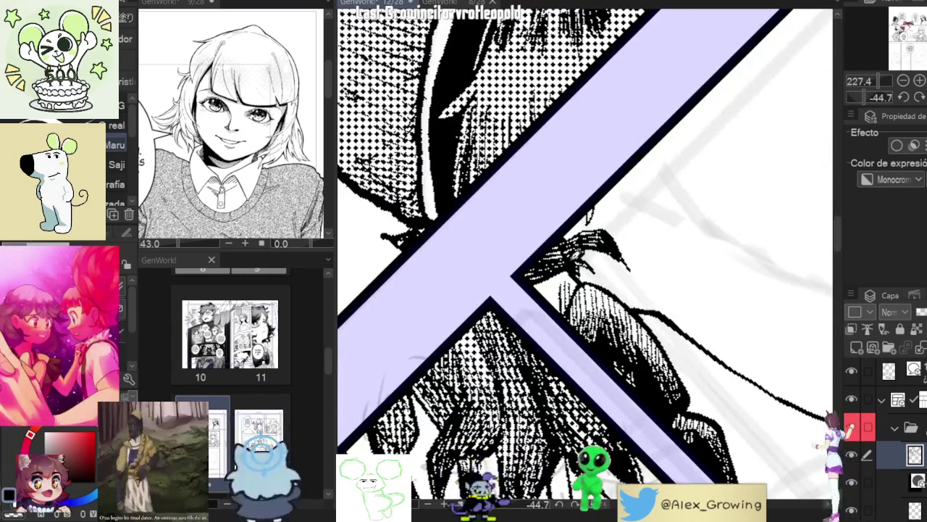
{"action": "left_click_drag", "start_coordinate": [570, 257], "coordinate": [607, 308]}
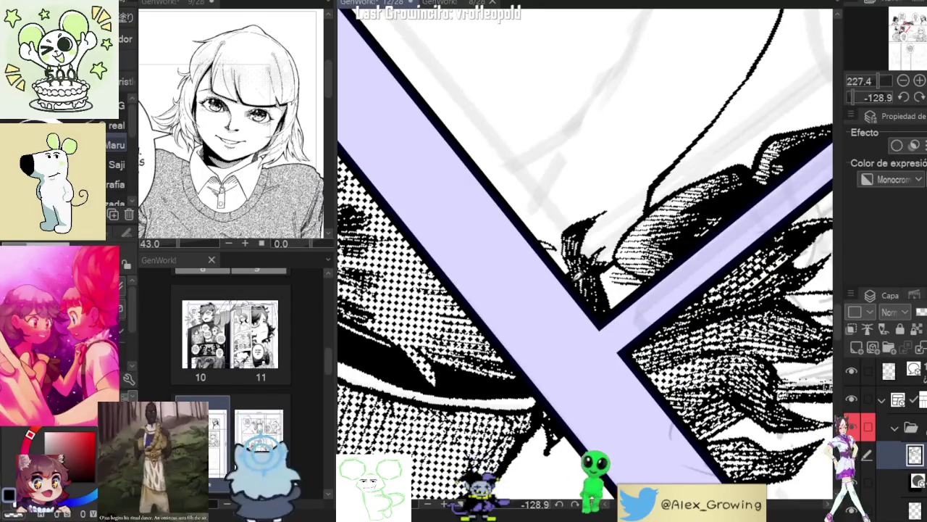
{"action": "left_click_drag", "start_coordinate": [577, 274], "coordinate": [598, 272]}
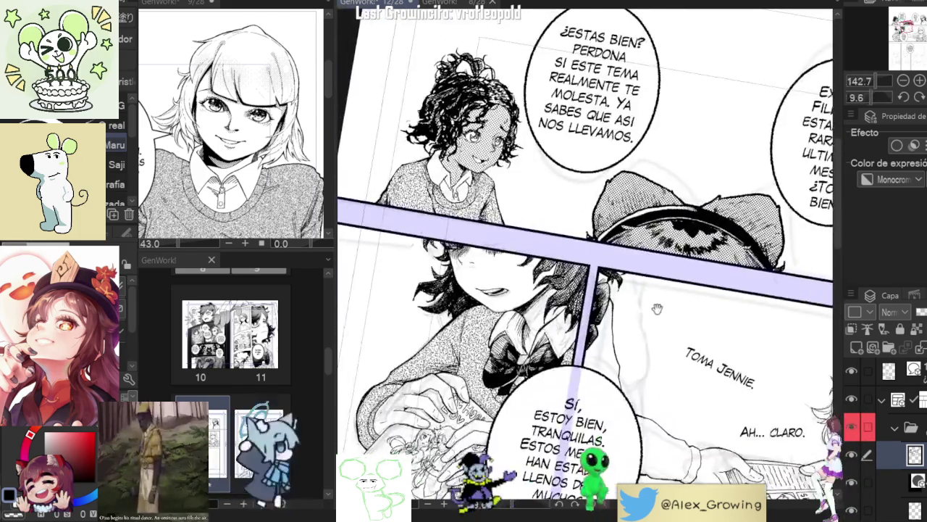
{"action": "left_click_drag", "start_coordinate": [612, 307], "coordinate": [624, 262]}
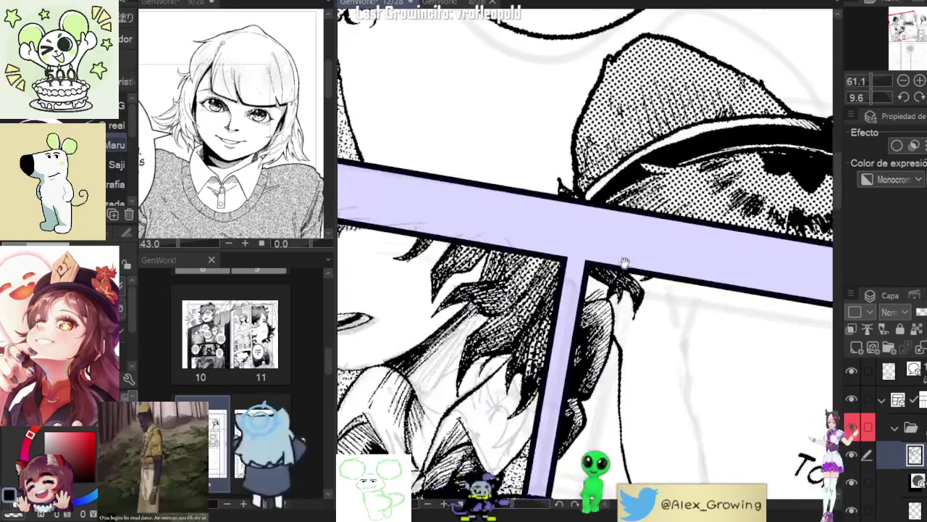
{"action": "scroll", "coordinate": [624, 263], "scroll_direction": "up", "scroll_amount": 2}
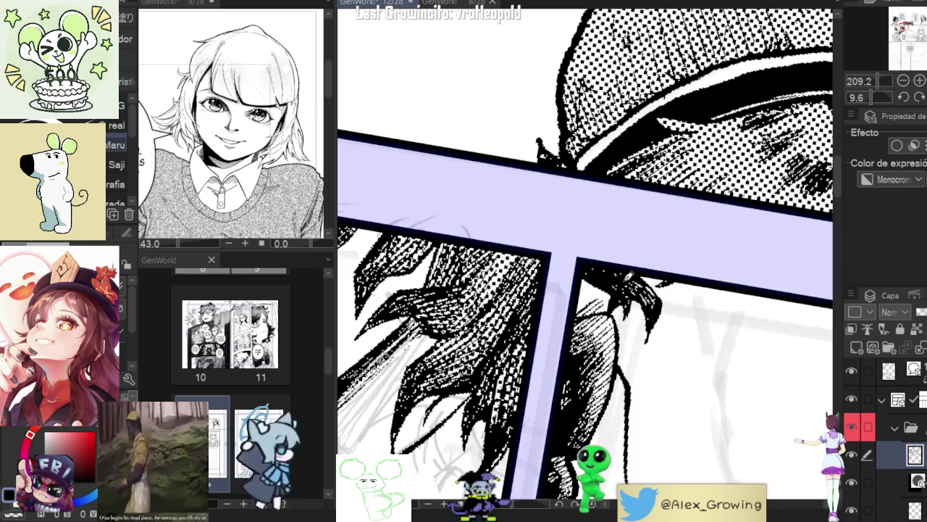
{"action": "left_click_drag", "start_coordinate": [624, 262], "coordinate": [703, 316]}
{"action": "scroll", "coordinate": [703, 316], "scroll_direction": "down", "scroll_amount": 2}
{"action": "scroll", "coordinate": [703, 316], "scroll_direction": "down", "scroll_amount": 2}
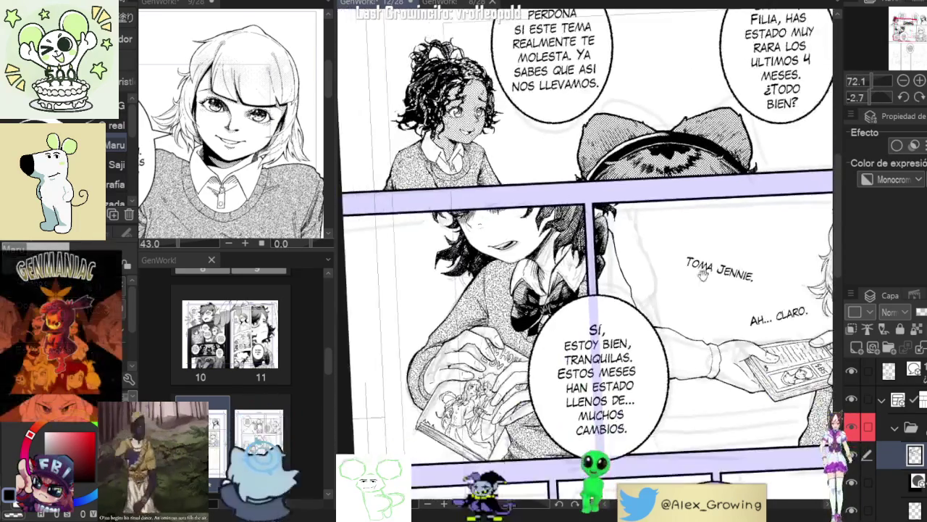
{"action": "scroll", "coordinate": [703, 316], "scroll_direction": "down", "scroll_amount": 2}
{"action": "scroll", "coordinate": [703, 316], "scroll_direction": "down", "scroll_amount": 1}
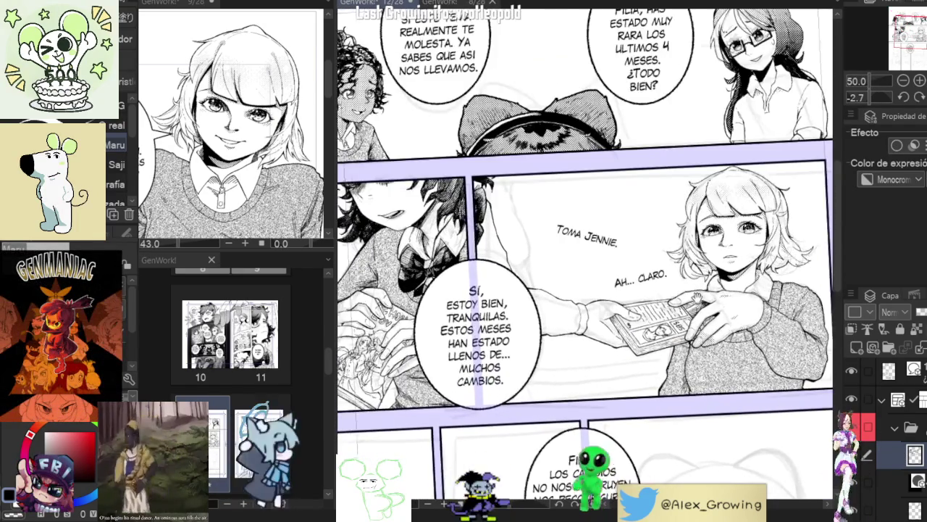
{"action": "scroll", "coordinate": [695, 297], "scroll_direction": "up", "scroll_amount": 1}
{"action": "scroll", "coordinate": [706, 294], "scroll_direction": "up", "scroll_amount": 1}
{"action": "left_click_drag", "start_coordinate": [708, 294], "coordinate": [688, 300]}
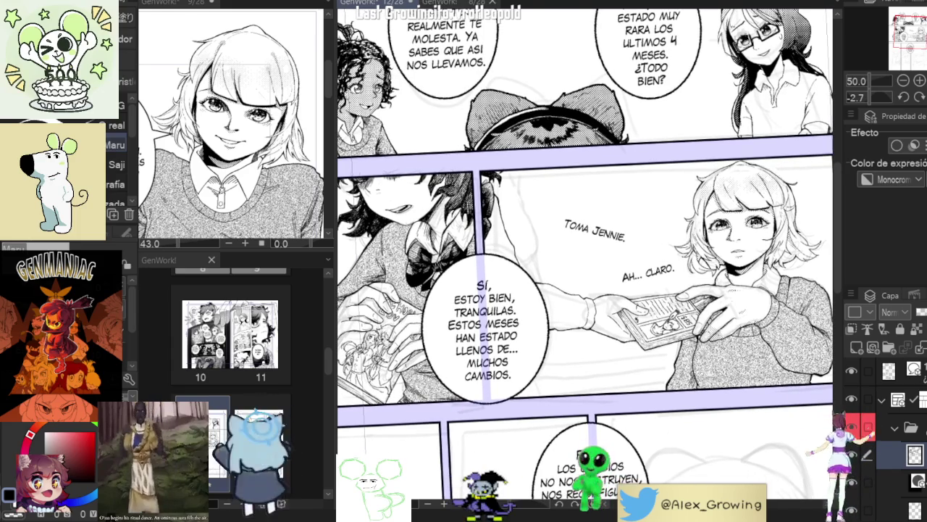
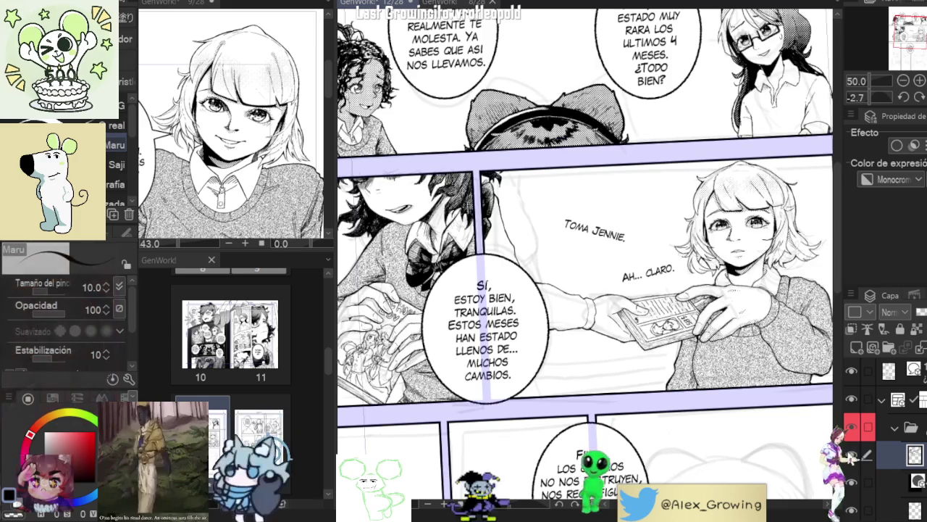
Step: Show the dot screentone layer behind the Toma Jennie panel and select it to check its settings
{"action": "scroll", "coordinate": [385, 265], "scroll_direction": "up", "scroll_amount": 1}
{"action": "scroll", "coordinate": [385, 265], "scroll_direction": "up", "scroll_amount": 2}
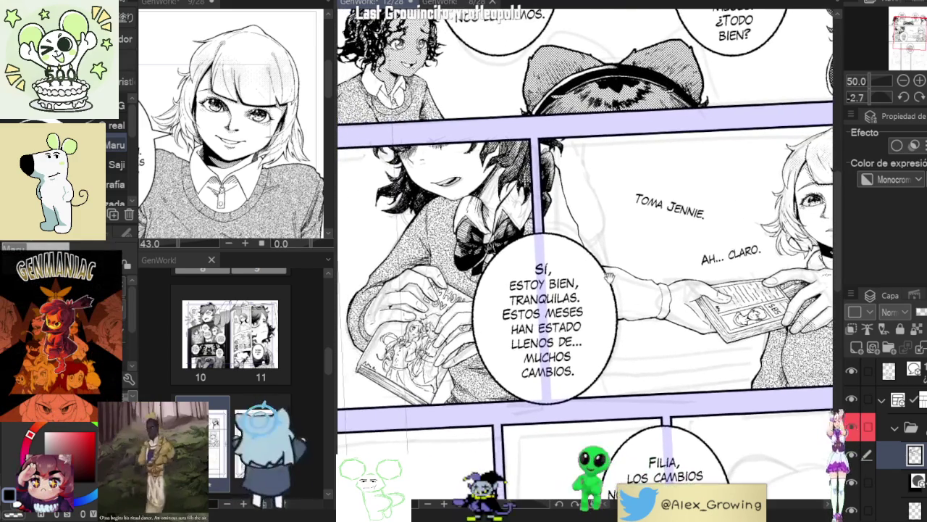
{"action": "scroll", "coordinate": [384, 266], "scroll_direction": "up", "scroll_amount": 2}
{"action": "scroll", "coordinate": [562, 200], "scroll_direction": "up", "scroll_amount": 2}
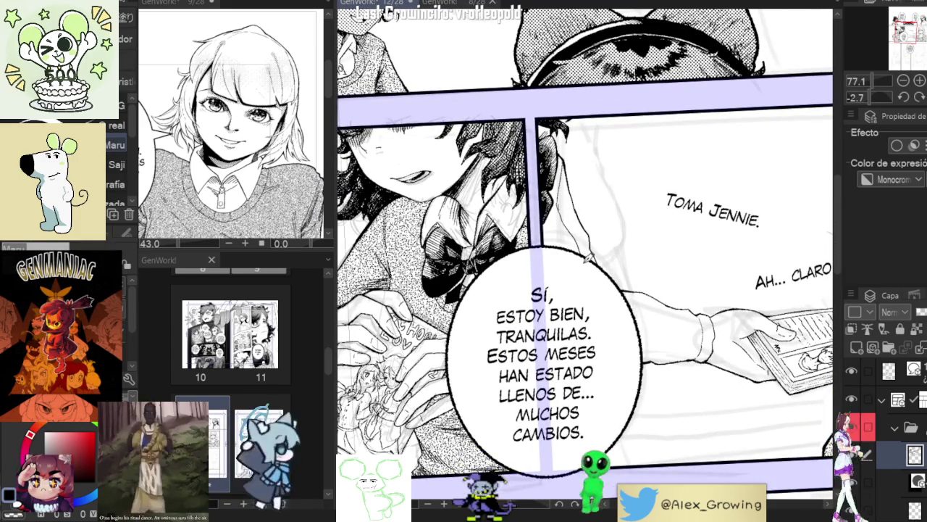
{"action": "scroll", "coordinate": [579, 243], "scroll_direction": "down", "scroll_amount": 3}
{"action": "scroll", "coordinate": [801, 225], "scroll_direction": "up", "scroll_amount": 1}
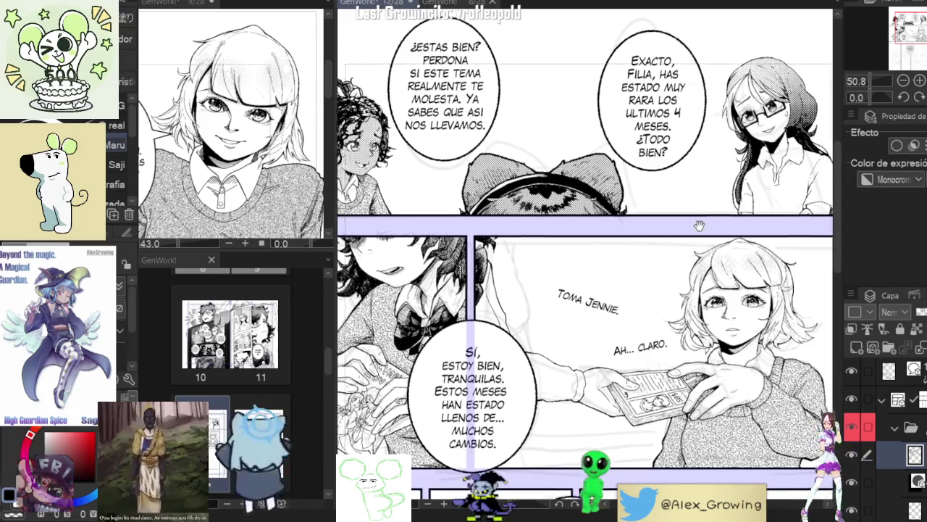
{"action": "left_click_drag", "start_coordinate": [722, 236], "coordinate": [723, 205]}
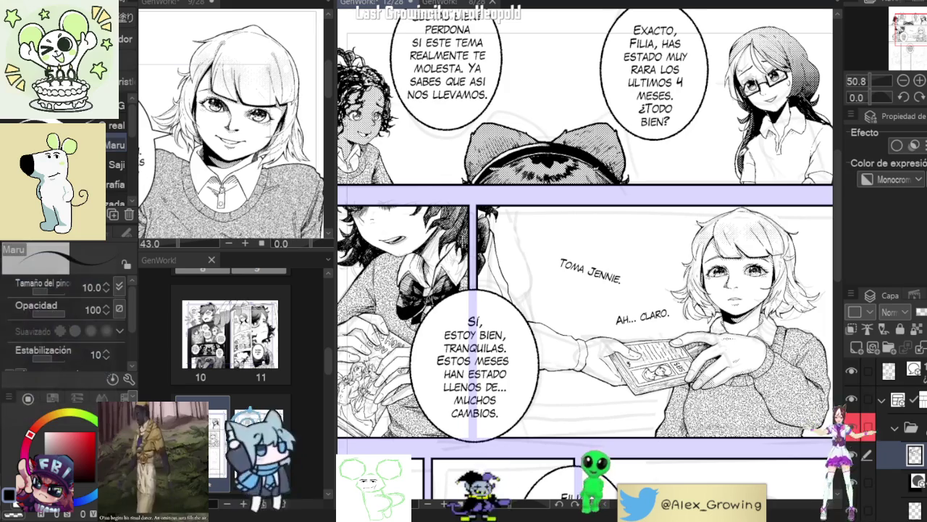
{"action": "scroll", "coordinate": [733, 170], "scroll_direction": "down", "scroll_amount": 2}
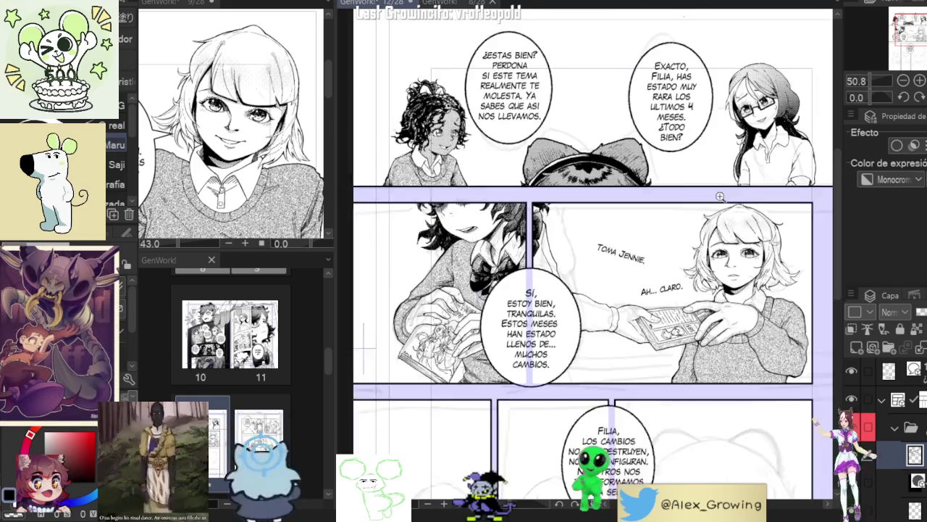
{"action": "left_click_drag", "start_coordinate": [730, 183], "coordinate": [729, 150]}
{"action": "scroll", "coordinate": [736, 200], "scroll_direction": "up", "scroll_amount": 2}
{"action": "scroll", "coordinate": [747, 225], "scroll_direction": "up", "scroll_amount": 2}
{"action": "scroll", "coordinate": [775, 221], "scroll_direction": "down", "scroll_amount": 1}
{"action": "scroll", "coordinate": [761, 225], "scroll_direction": "down", "scroll_amount": 1}
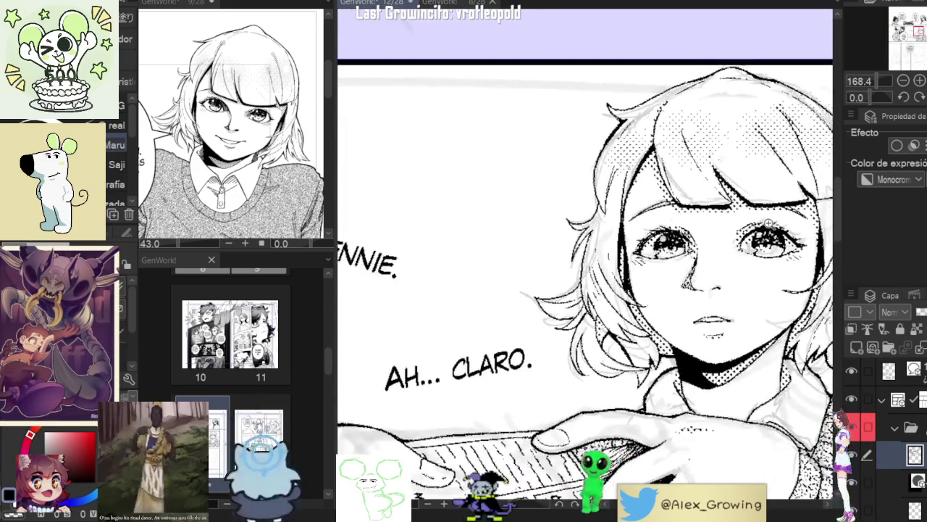
{"action": "scroll", "coordinate": [746, 229], "scroll_direction": "down", "scroll_amount": 1}
{"action": "scroll", "coordinate": [735, 233], "scroll_direction": "down", "scroll_amount": 2}
{"action": "scroll", "coordinate": [734, 233], "scroll_direction": "down", "scroll_amount": 2}
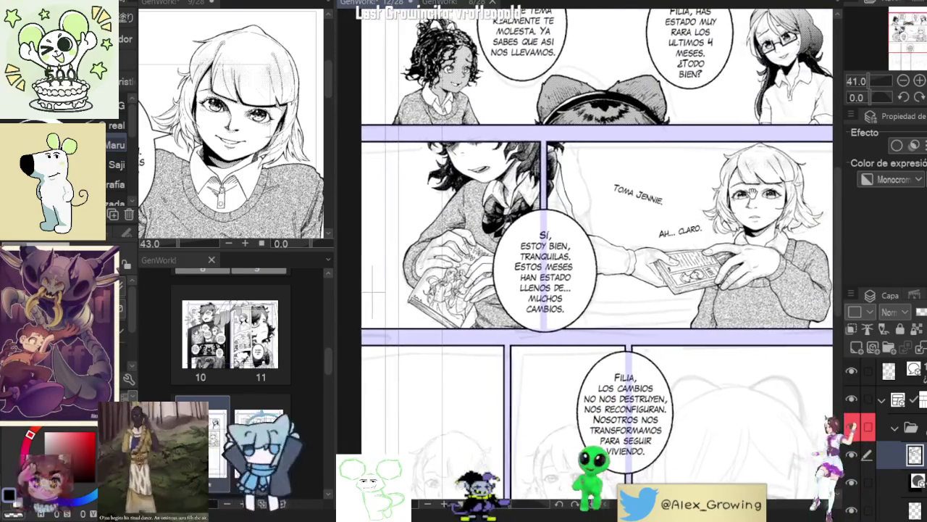
{"action": "scroll", "coordinate": [633, 247], "scroll_direction": "up", "scroll_amount": 2}
{"action": "scroll", "coordinate": [633, 247], "scroll_direction": "down", "scroll_amount": 1}
{"action": "scroll", "coordinate": [632, 247], "scroll_direction": "down", "scroll_amount": 1}
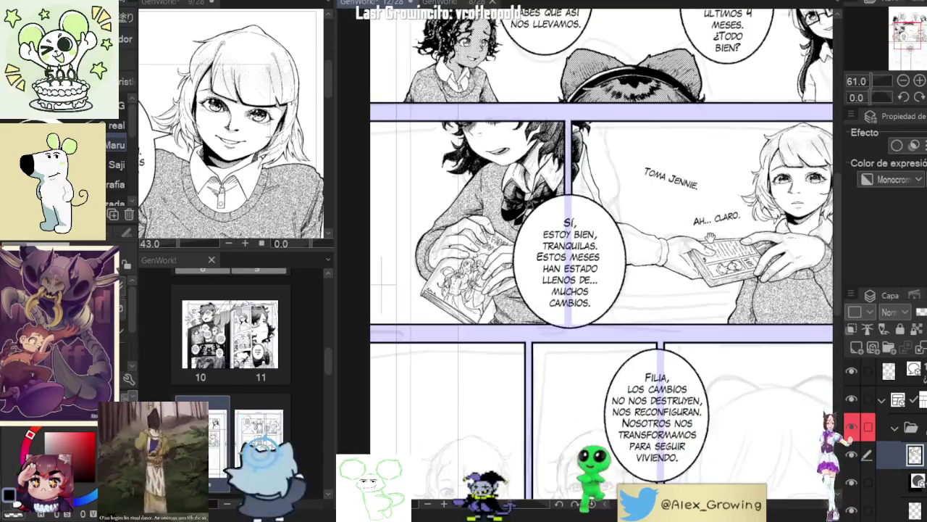
{"action": "scroll", "coordinate": [632, 247], "scroll_direction": "down", "scroll_amount": 1}
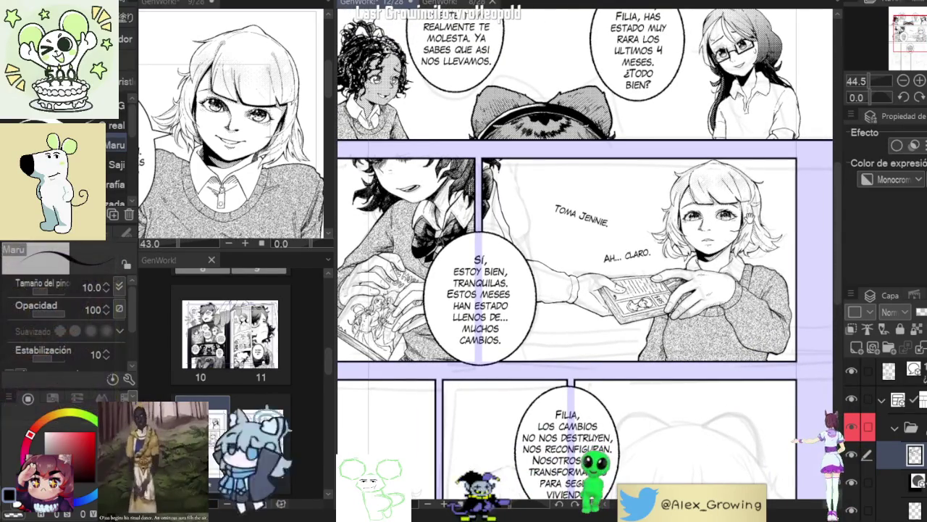
{"action": "scroll", "coordinate": [710, 215], "scroll_direction": "down", "scroll_amount": 1}
{"action": "scroll", "coordinate": [708, 214], "scroll_direction": "up", "scroll_amount": 1}
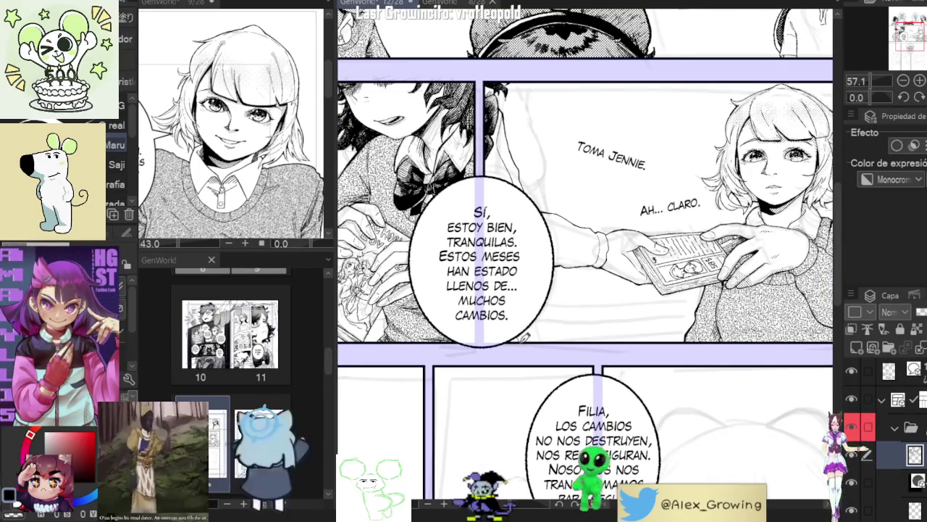
{"action": "scroll", "coordinate": [539, 329], "scroll_direction": "down", "scroll_amount": 2}
{"action": "scroll", "coordinate": [538, 329], "scroll_direction": "up", "scroll_amount": 1}
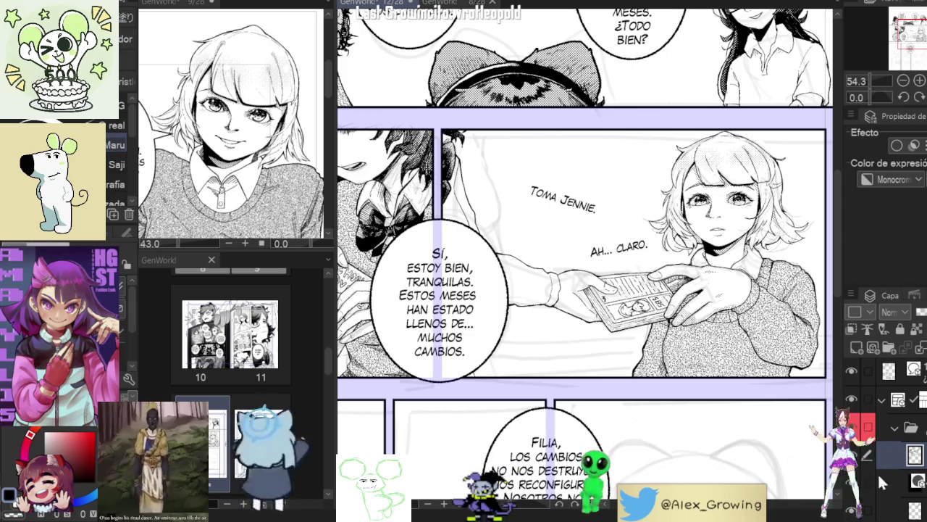
{"action": "scroll", "coordinate": [852, 471], "scroll_direction": "down", "scroll_amount": 2}
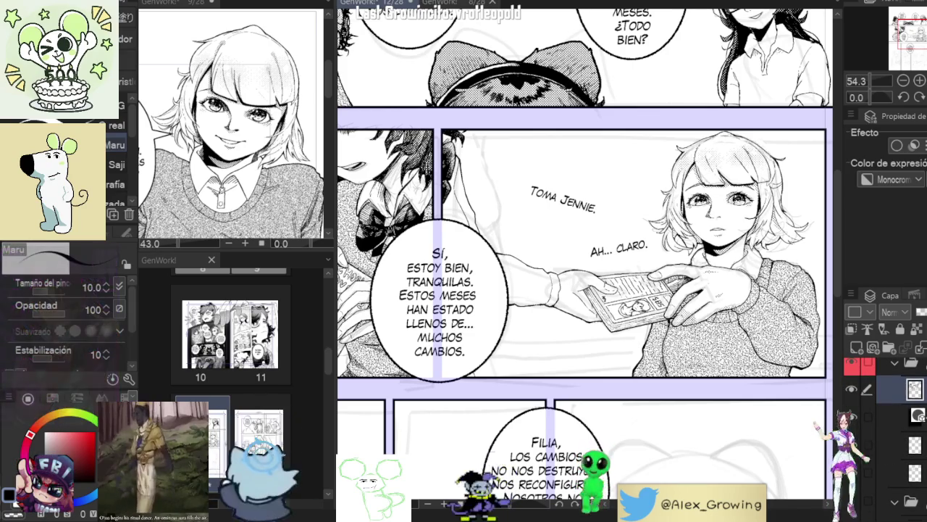
{"action": "scroll", "coordinate": [862, 445], "scroll_direction": "down", "scroll_amount": 2}
{"action": "left_click", "coordinate": [852, 441]}
{"action": "left_click", "coordinate": [850, 438]}
{"action": "left_click", "coordinate": [851, 438]}
{"action": "left_click", "coordinate": [904, 499]}
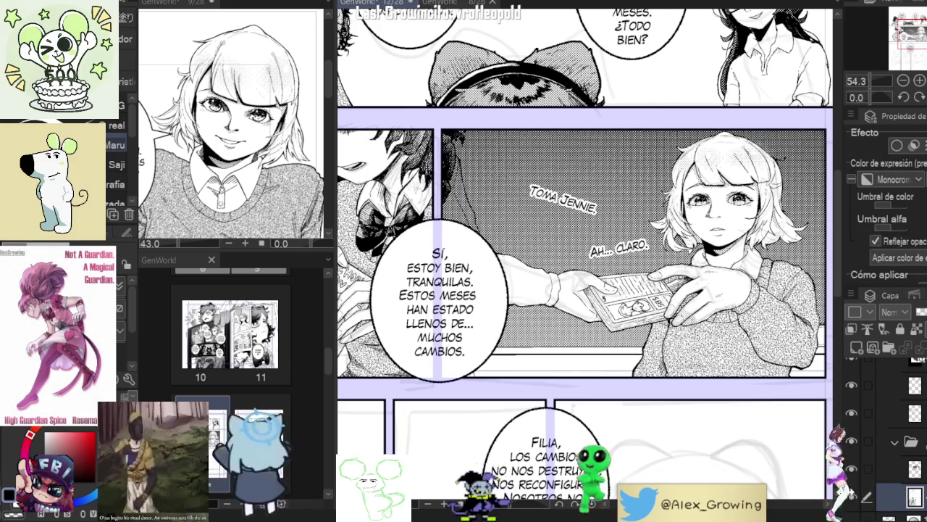
{"action": "left_click", "coordinate": [885, 458]}
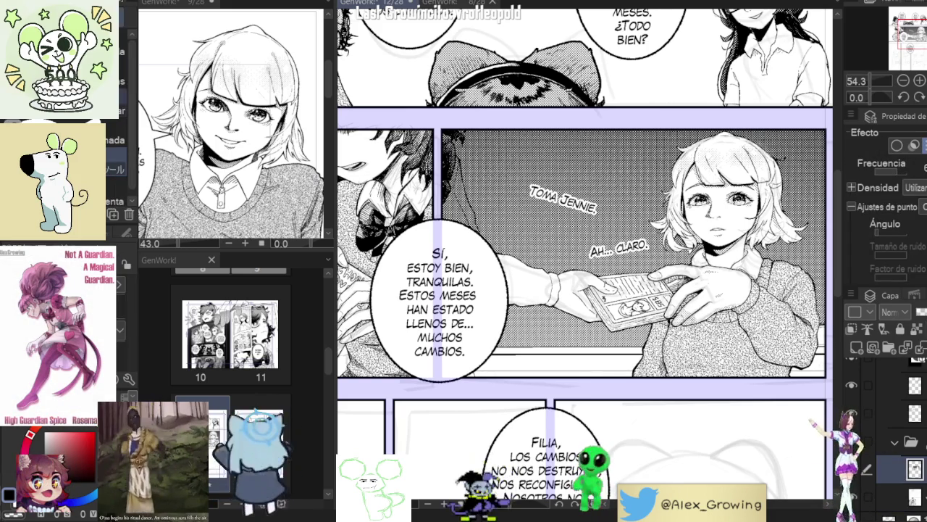
Step: Zoom in on the Toma Jennie panel and erase the tone from the patch beside the hair
{"action": "scroll", "coordinate": [449, 210], "scroll_direction": "up", "scroll_amount": 3}
{"action": "mouse_move", "coordinate": [652, 196]}
{"action": "left_mouse_down"}
{"action": "mouse_move", "coordinate": [490, 231]}
{"action": "mouse_move", "coordinate": [489, 264]}
{"action": "left_mouse_up"}
{"action": "left_click_drag", "start_coordinate": [486, 232], "coordinate": [490, 279]}
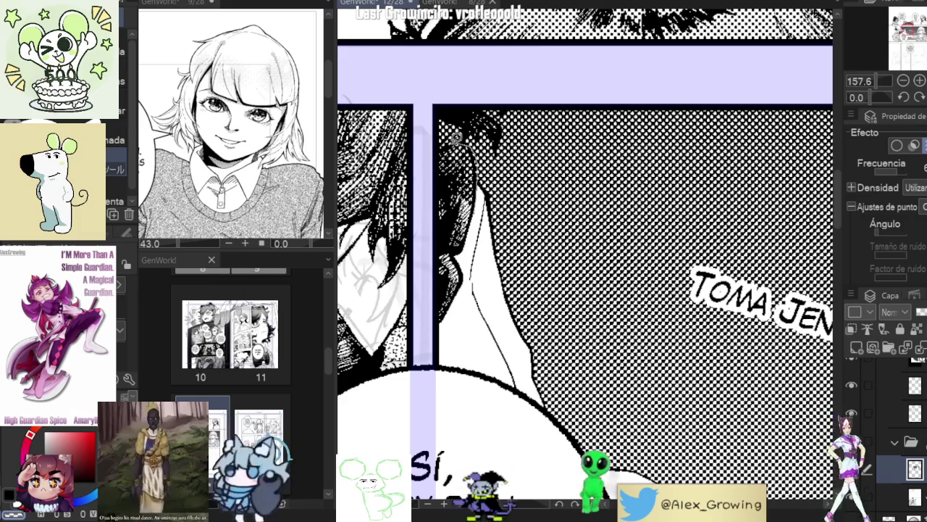
{"action": "scroll", "coordinate": [477, 144], "scroll_direction": "up", "scroll_amount": 2}
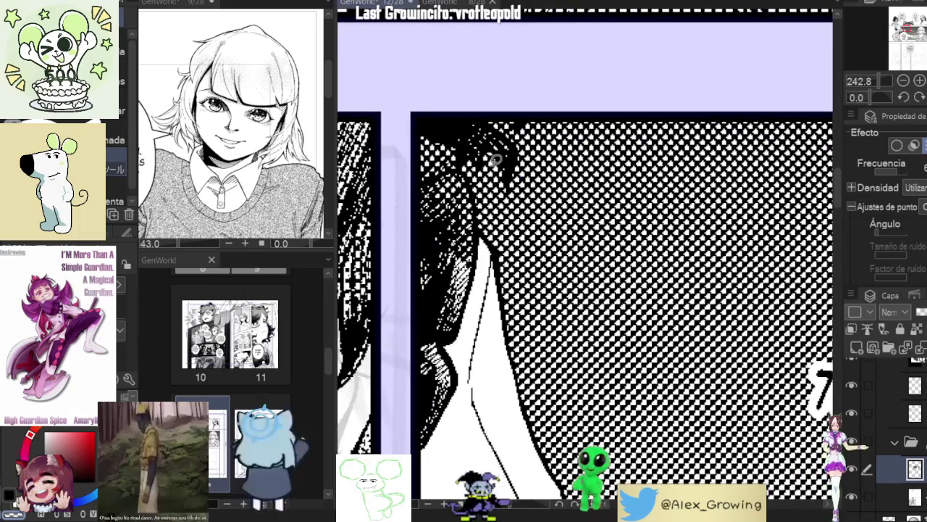
{"action": "left_click", "coordinate": [851, 468]}
{"action": "left_click", "coordinate": [852, 468]}
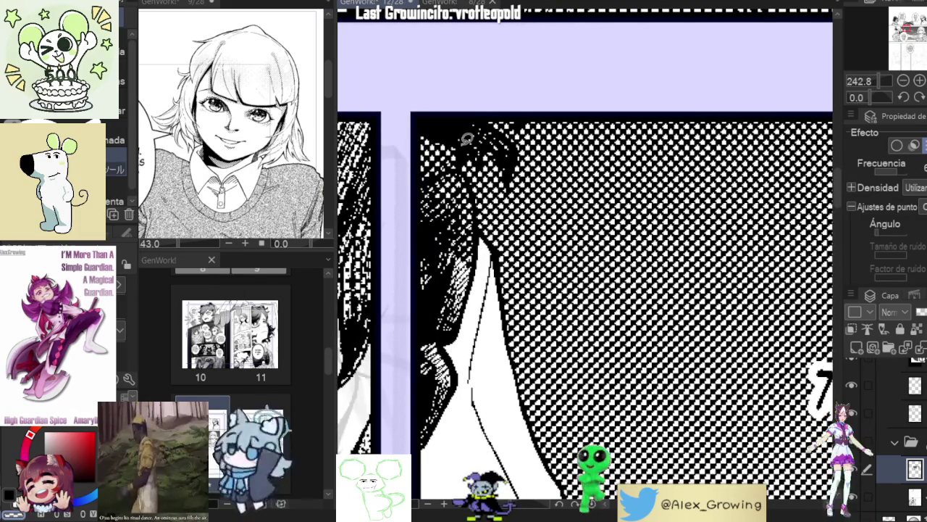
{"action": "left_click_drag", "start_coordinate": [421, 145], "coordinate": [463, 137]}
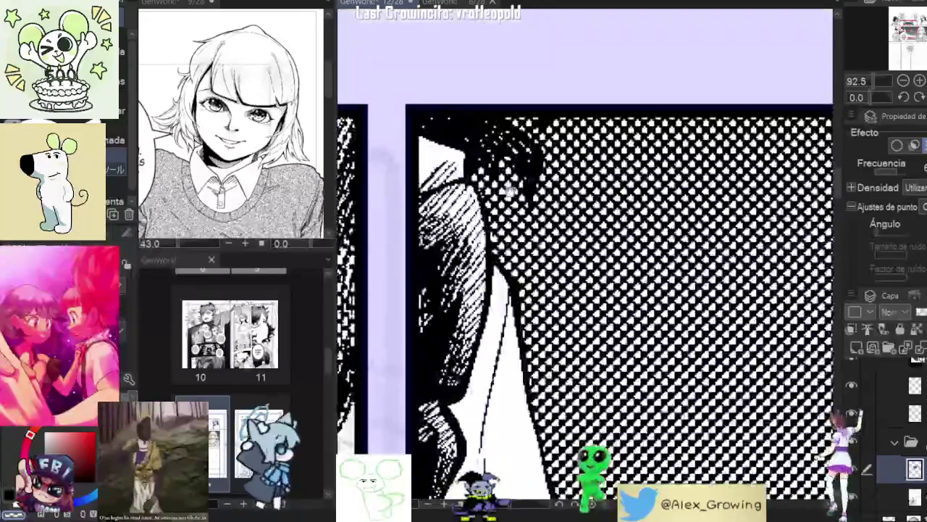
Step: Lasso-select the dark hair area in the Toma Jennie panel
{"action": "left_click_drag", "start_coordinate": [487, 191], "coordinate": [428, 179]}
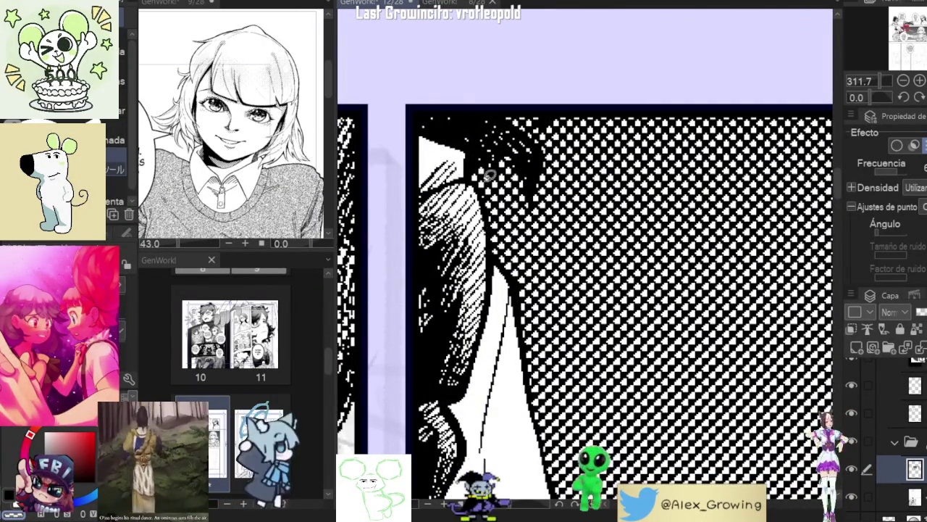
{"action": "scroll", "coordinate": [478, 196], "scroll_direction": "down", "scroll_amount": 5}
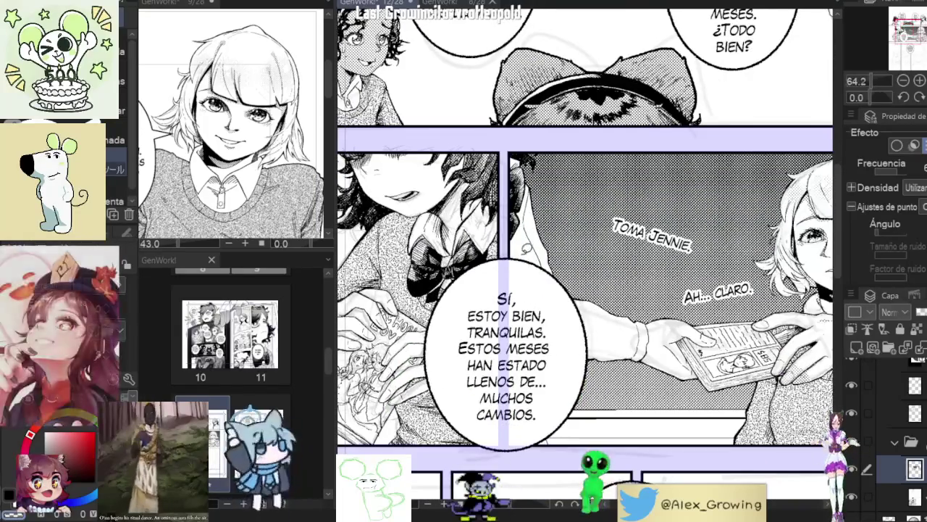
{"action": "scroll", "coordinate": [533, 272], "scroll_direction": "down", "scroll_amount": 2}
Step: Reset the view with Ctrl+0 and enable Efecto de borde on the arm-and-card artwork layer
{"action": "scroll", "coordinate": [533, 272], "scroll_direction": "down", "scroll_amount": 2}
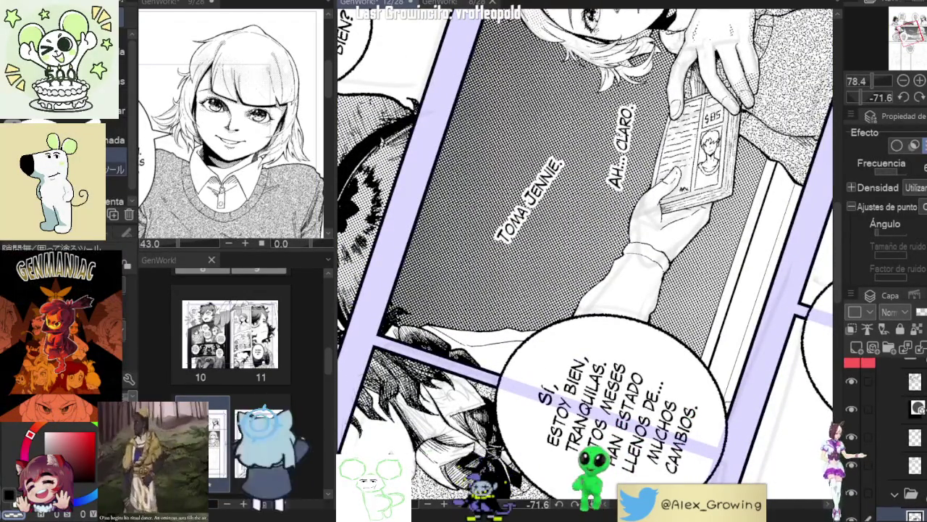
{"action": "key", "text": "ctrl+0"}
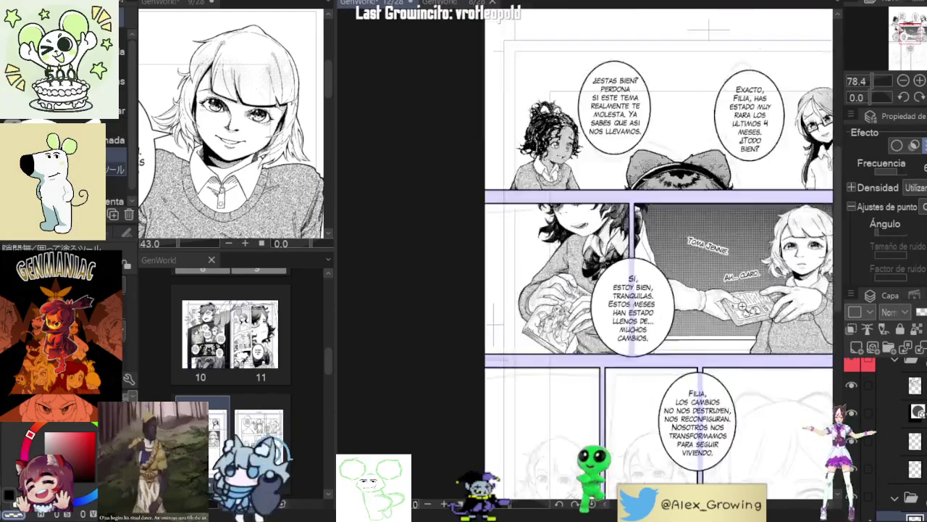
{"action": "scroll", "coordinate": [586, 254], "scroll_direction": "up", "scroll_amount": 3}
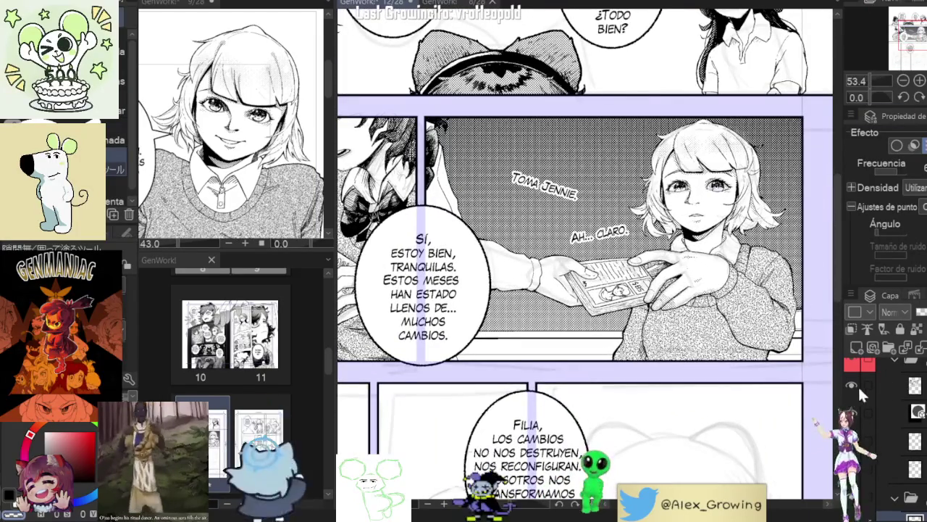
{"action": "left_click", "coordinate": [853, 384]}
{"action": "left_click", "coordinate": [853, 384]}
{"action": "left_click", "coordinate": [851, 384]}
{"action": "left_click", "coordinate": [853, 385]}
{"action": "left_click", "coordinate": [916, 382]}
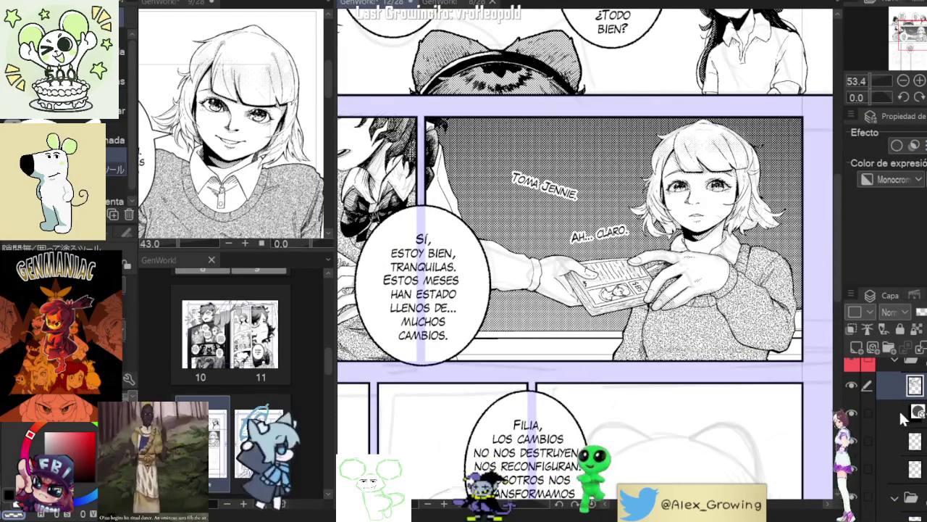
{"action": "scroll", "coordinate": [901, 419], "scroll_direction": "down", "scroll_amount": 3}
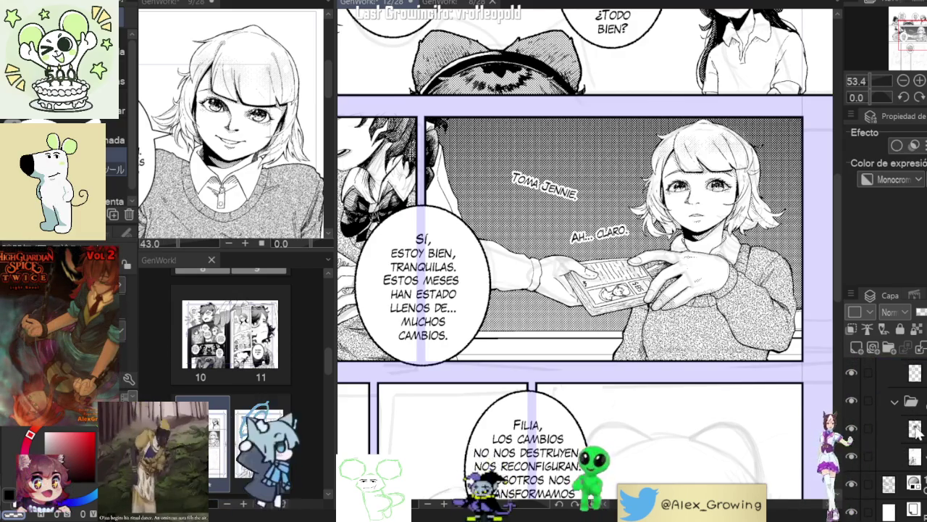
{"action": "left_click", "coordinate": [913, 456]}
{"action": "left_click", "coordinate": [916, 428]}
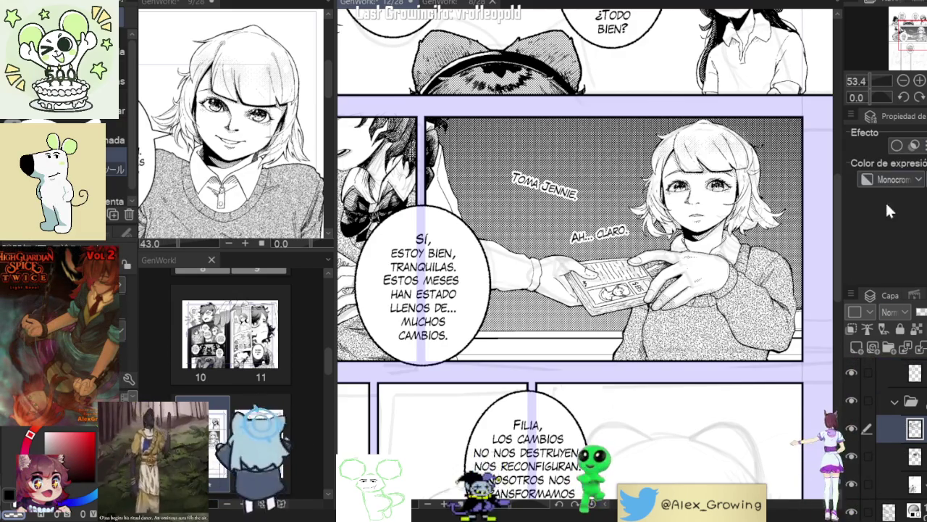
{"action": "left_click", "coordinate": [897, 146]}
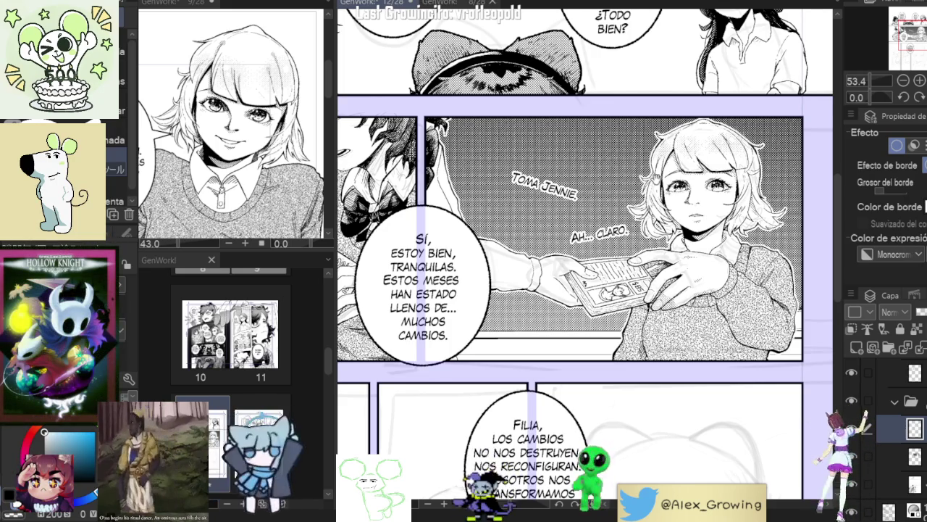
Step: Lasso the background area around the panel where Jennie holds out the card
{"action": "left_click_drag", "start_coordinate": [793, 111], "coordinate": [821, 165]}
{"action": "scroll", "coordinate": [596, 156], "scroll_direction": "down", "scroll_amount": 3}
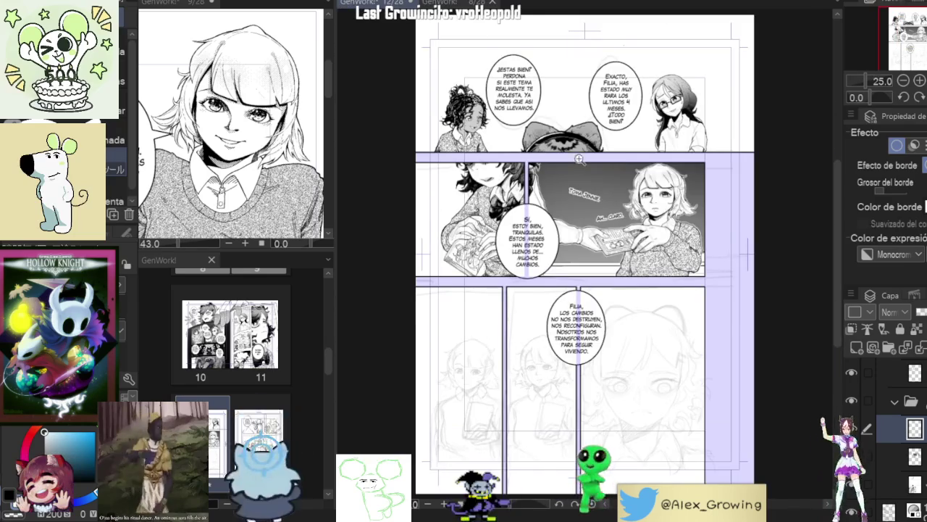
{"action": "scroll", "coordinate": [580, 160], "scroll_direction": "up", "scroll_amount": 3}
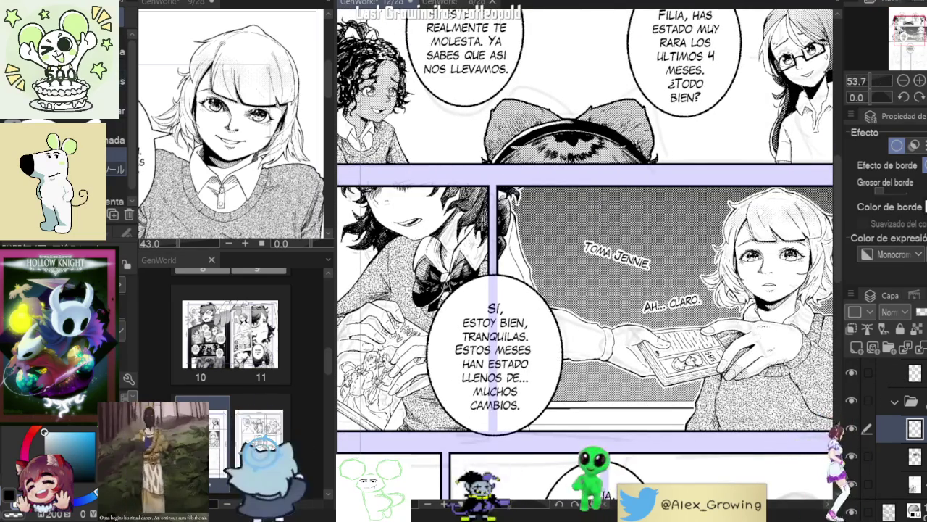
{"action": "left_click_drag", "start_coordinate": [509, 287], "coordinate": [587, 282]}
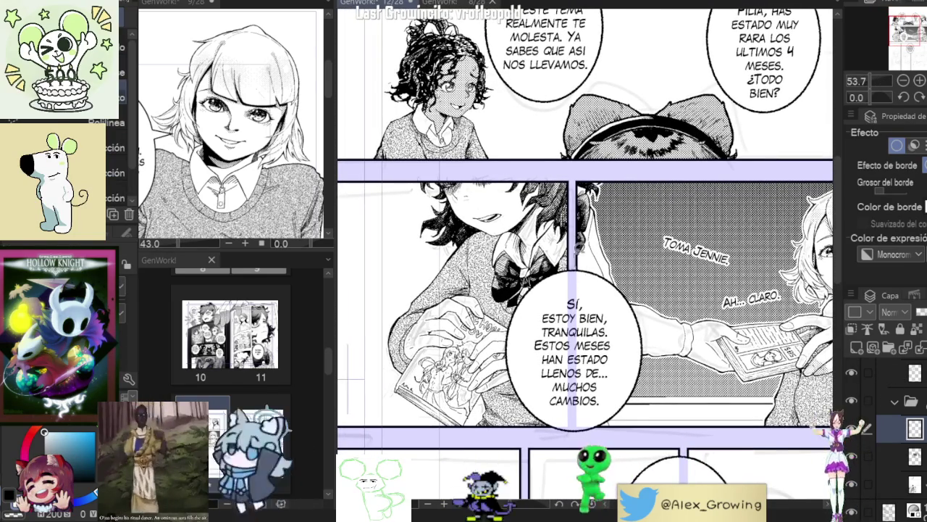
{"action": "mouse_move", "coordinate": [572, 175]}
{"action": "left_mouse_down"}
{"action": "mouse_move", "coordinate": [412, 438]}
{"action": "mouse_move", "coordinate": [479, 265]}
{"action": "left_mouse_up"}
{"action": "scroll", "coordinate": [435, 362], "scroll_direction": "up", "scroll_amount": 3}
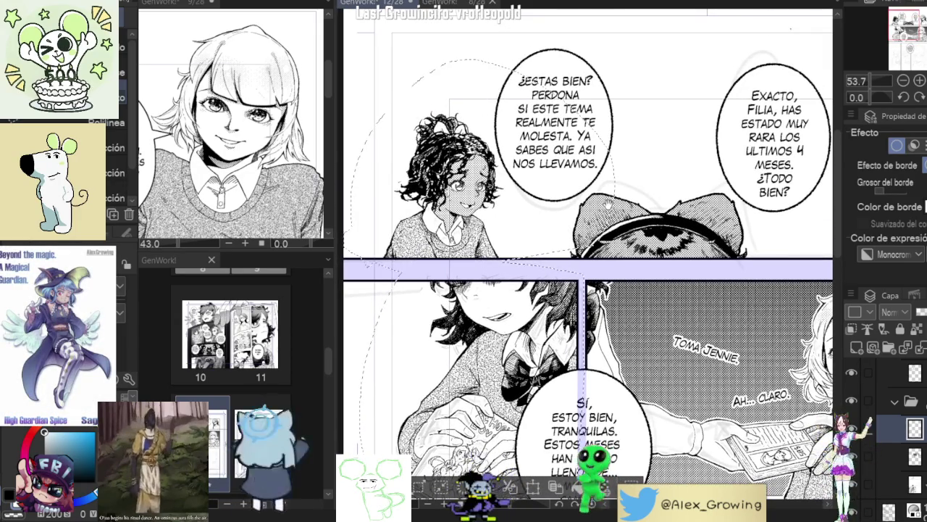
{"action": "left_click_drag", "start_coordinate": [608, 204], "coordinate": [508, 227]}
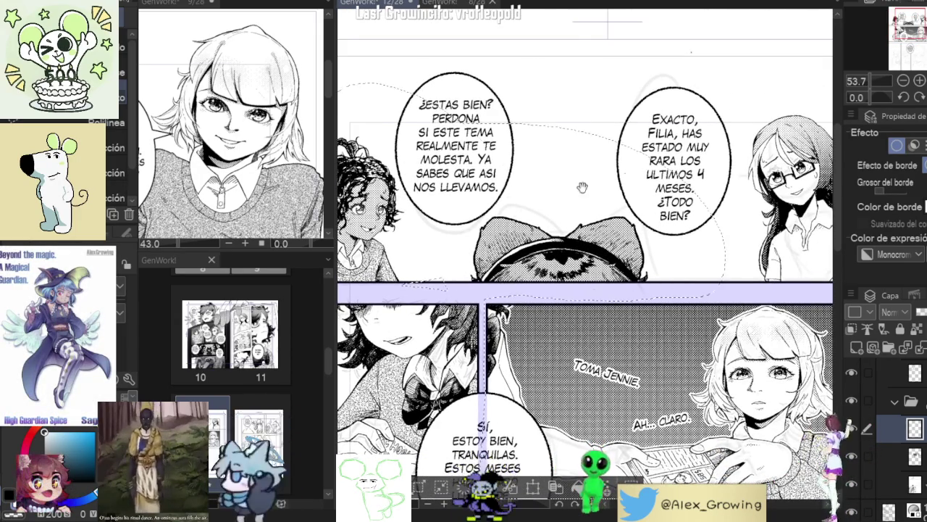
{"action": "left_click_drag", "start_coordinate": [639, 189], "coordinate": [557, 200]}
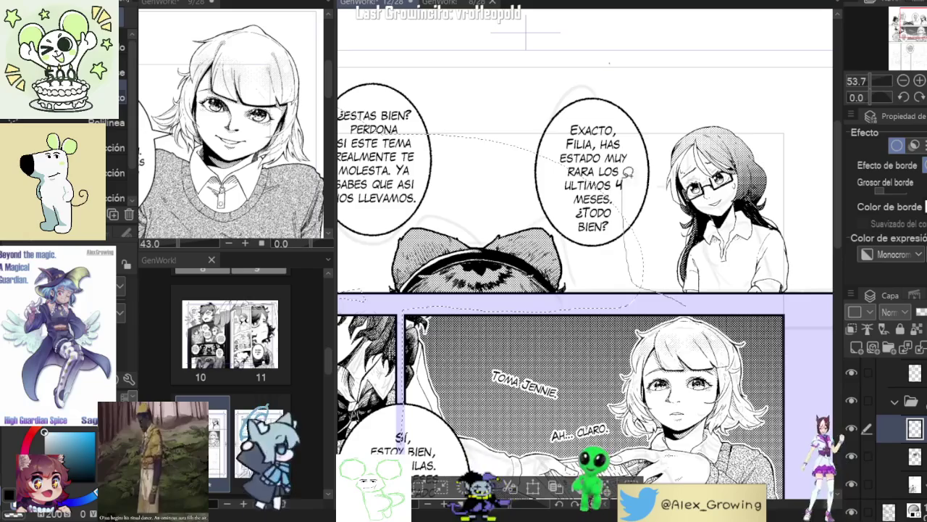
{"action": "left_click_drag", "start_coordinate": [628, 171], "coordinate": [579, 298]}
{"action": "scroll", "coordinate": [379, 299], "scroll_direction": "down", "scroll_amount": 3}
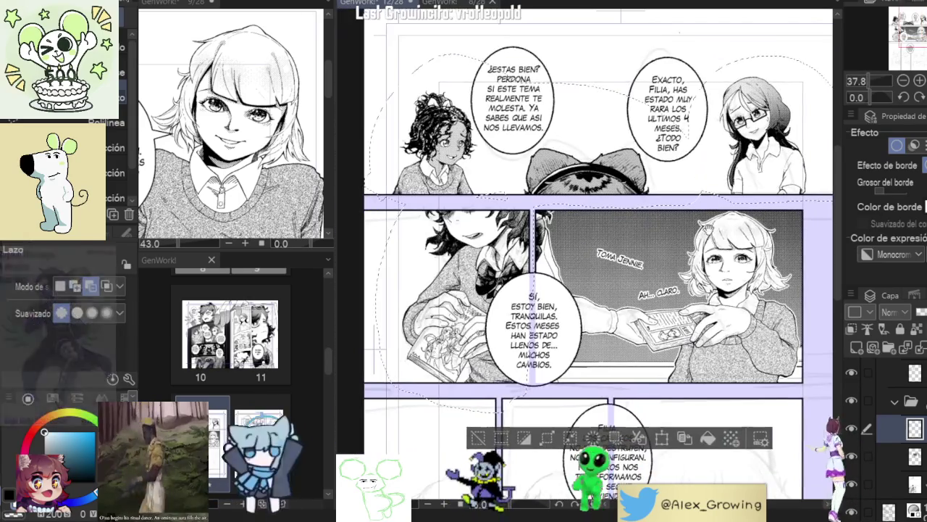
{"action": "left_click_drag", "start_coordinate": [379, 299], "coordinate": [495, 451]}
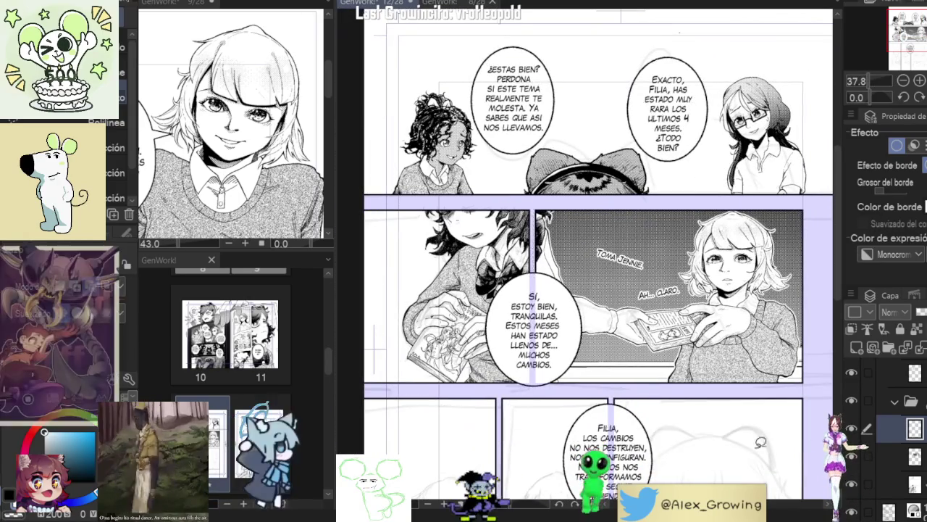
Step: Look over the panel above Jennie's, then visit the page 8 document and return to pages 10–11
{"action": "mouse_move", "coordinate": [647, 316]}
{"action": "left_mouse_down"}
{"action": "mouse_move", "coordinate": [611, 313]}
{"action": "mouse_move", "coordinate": [572, 197]}
{"action": "left_mouse_up"}
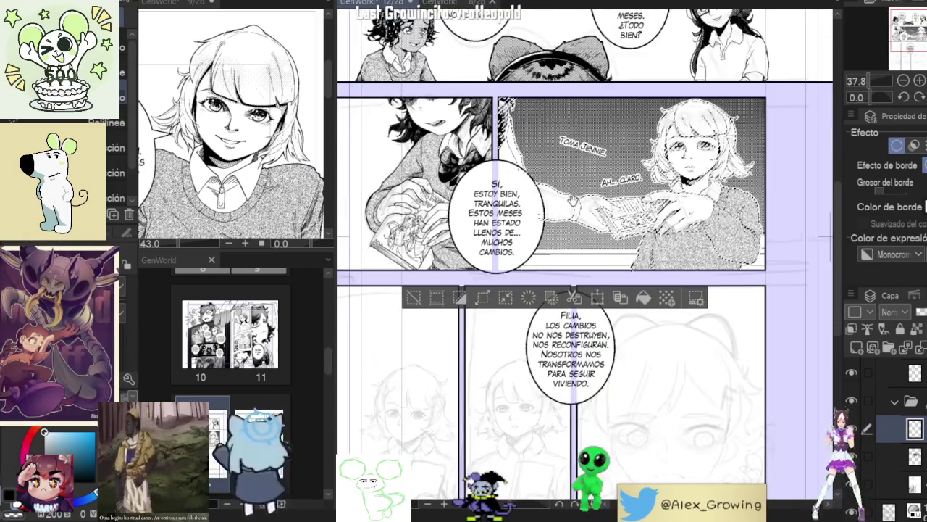
{"action": "scroll", "coordinate": [573, 197], "scroll_direction": "up", "scroll_amount": 2}
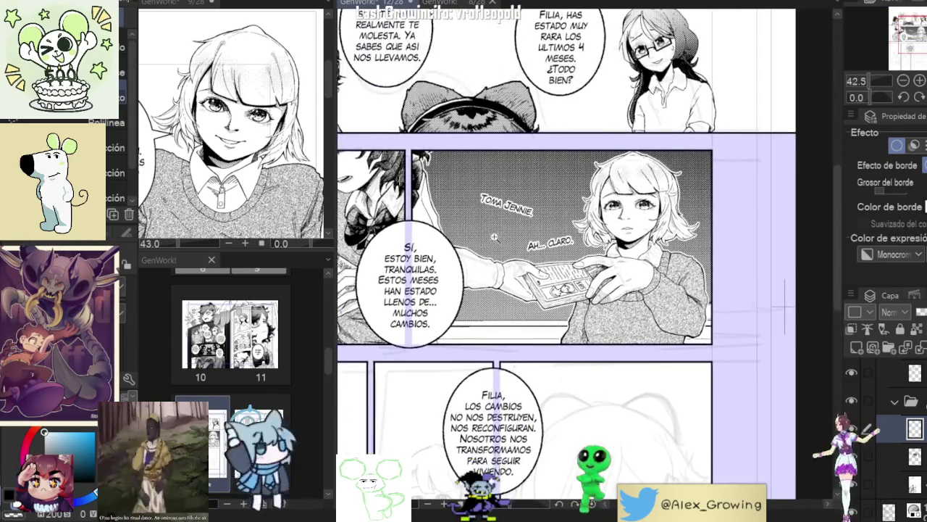
{"action": "scroll", "coordinate": [555, 214], "scroll_direction": "up", "scroll_amount": 3}
{"action": "scroll", "coordinate": [555, 214], "scroll_direction": "down", "scroll_amount": 1}
{"action": "scroll", "coordinate": [555, 214], "scroll_direction": "up", "scroll_amount": 3}
{"action": "scroll", "coordinate": [778, 293], "scroll_direction": "down", "scroll_amount": 4}
{"action": "scroll", "coordinate": [571, 285], "scroll_direction": "up", "scroll_amount": 1}
{"action": "scroll", "coordinate": [571, 285], "scroll_direction": "up", "scroll_amount": 2}
{"action": "scroll", "coordinate": [571, 284], "scroll_direction": "up", "scroll_amount": 1}
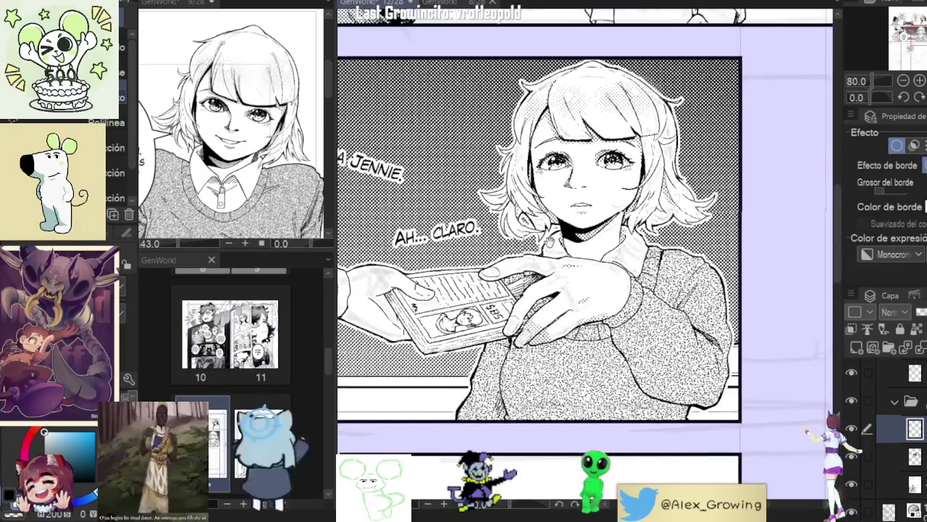
{"action": "left_click_drag", "start_coordinate": [571, 285], "coordinate": [579, 344]}
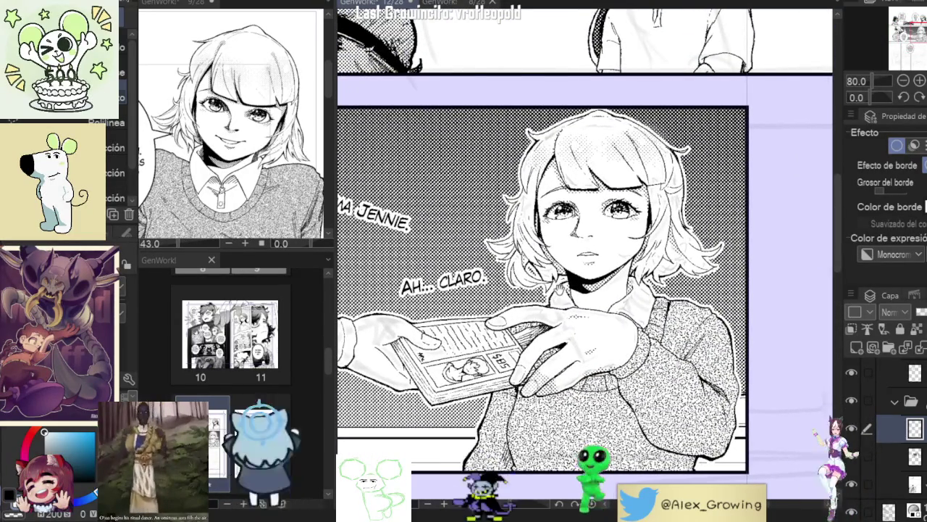
{"action": "scroll", "coordinate": [557, 286], "scroll_direction": "down", "scroll_amount": 1}
{"action": "left_click_drag", "start_coordinate": [558, 286], "coordinate": [623, 326]}
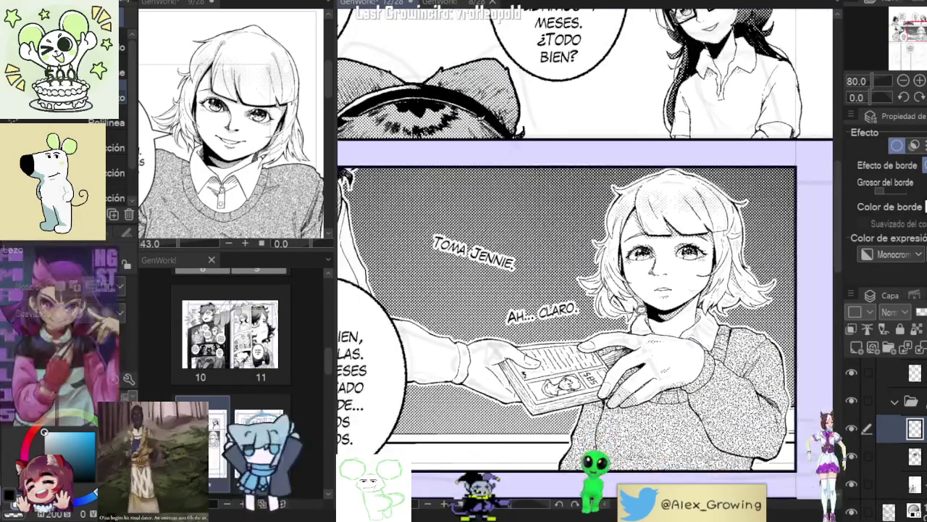
{"action": "scroll", "coordinate": [623, 326], "scroll_direction": "down", "scroll_amount": 1}
{"action": "scroll", "coordinate": [623, 326], "scroll_direction": "down", "scroll_amount": 1}
{"action": "scroll", "coordinate": [623, 325], "scroll_direction": "down", "scroll_amount": 2}
{"action": "scroll", "coordinate": [623, 326], "scroll_direction": "down", "scroll_amount": 1}
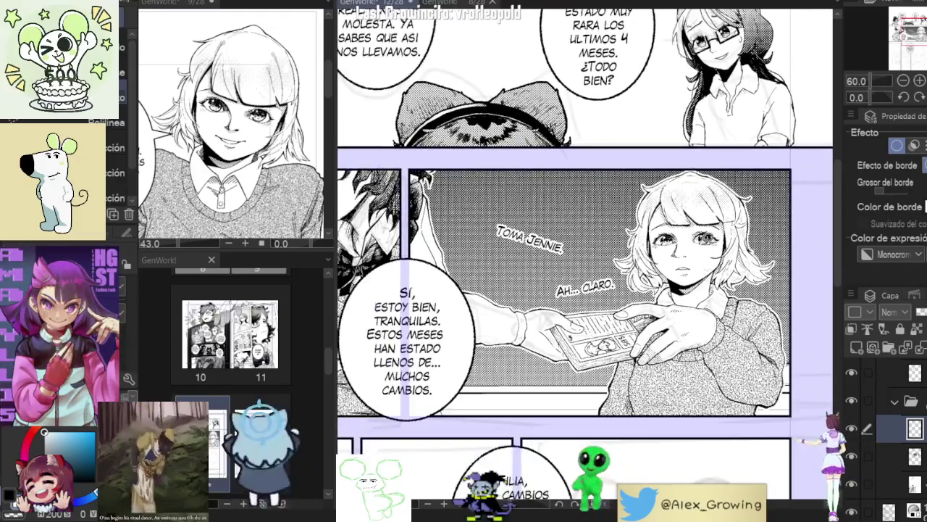
{"action": "scroll", "coordinate": [662, 246], "scroll_direction": "down", "scroll_amount": 2}
{"action": "scroll", "coordinate": [604, 127], "scroll_direction": "down", "scroll_amount": 2}
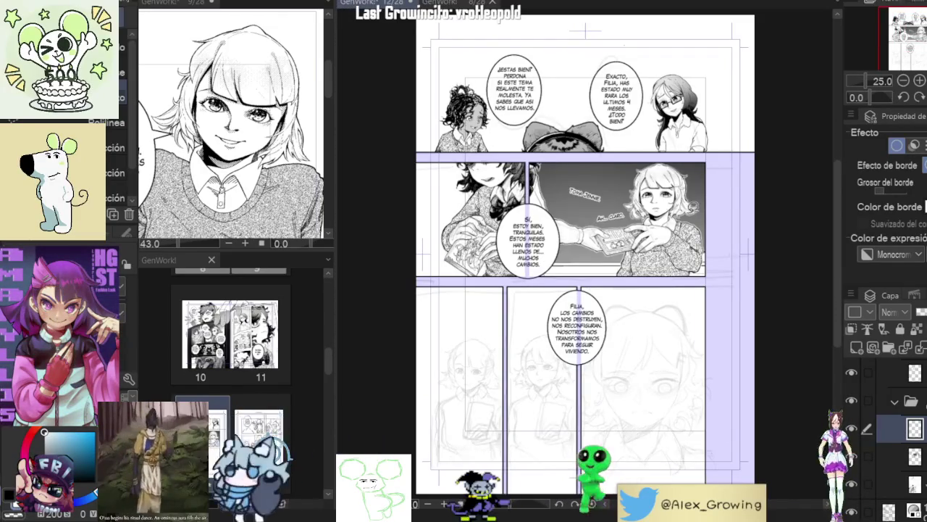
{"action": "scroll", "coordinate": [616, 199], "scroll_direction": "up", "scroll_amount": 1}
{"action": "scroll", "coordinate": [627, 195], "scroll_direction": "up", "scroll_amount": 1}
{"action": "scroll", "coordinate": [618, 140], "scroll_direction": "up", "scroll_amount": 2}
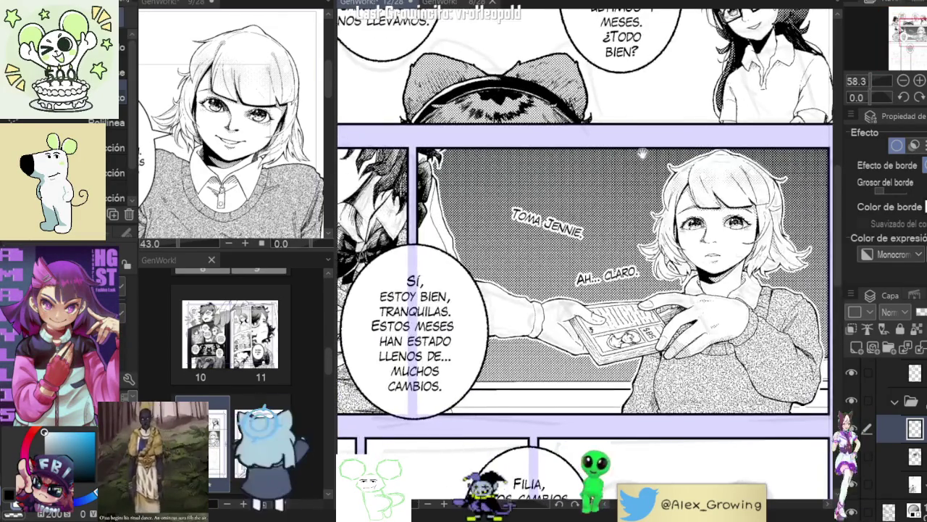
{"action": "left_click", "coordinate": [455, 4]}
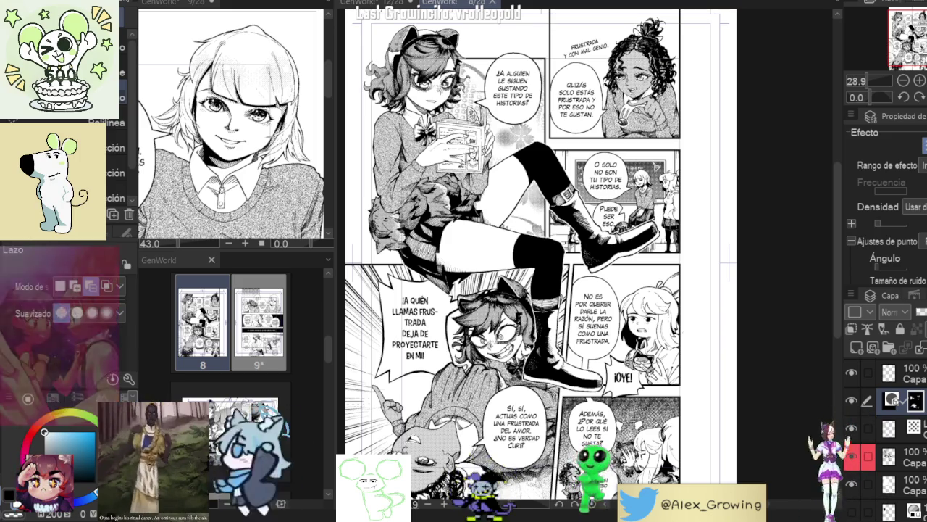
{"action": "left_click", "coordinate": [376, 6]}
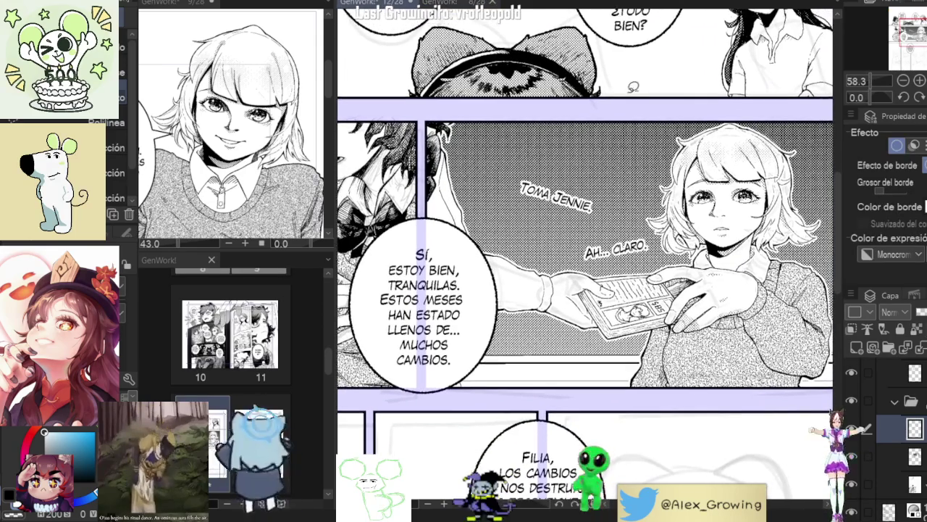
Step: In the pages 8–9 document, check page 8's O SOLO balloon and background screentone layers
{"action": "left_click", "coordinate": [455, 5]}
{"action": "scroll", "coordinate": [669, 172], "scroll_direction": "up", "scroll_amount": 4}
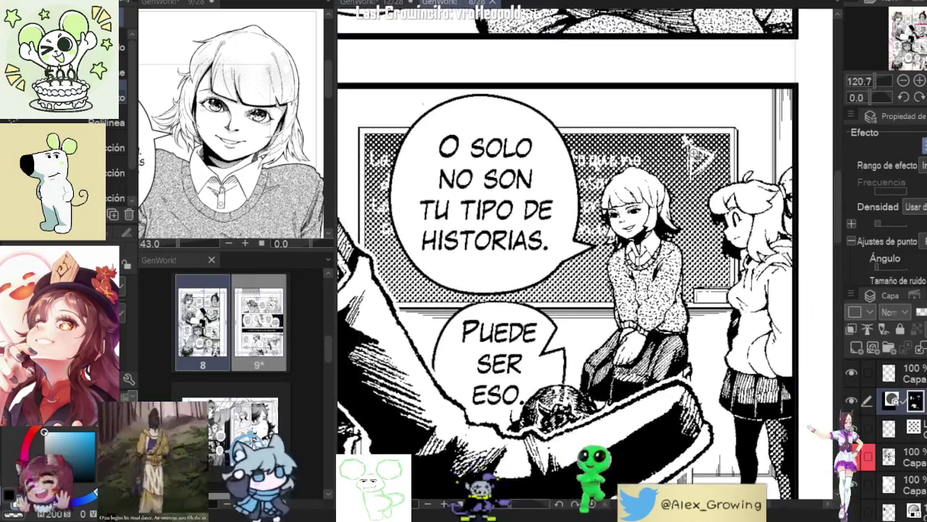
{"action": "scroll", "coordinate": [668, 172], "scroll_direction": "up", "scroll_amount": 2}
{"action": "scroll", "coordinate": [669, 172], "scroll_direction": "down", "scroll_amount": 2}
{"action": "scroll", "coordinate": [688, 174], "scroll_direction": "down", "scroll_amount": 2}
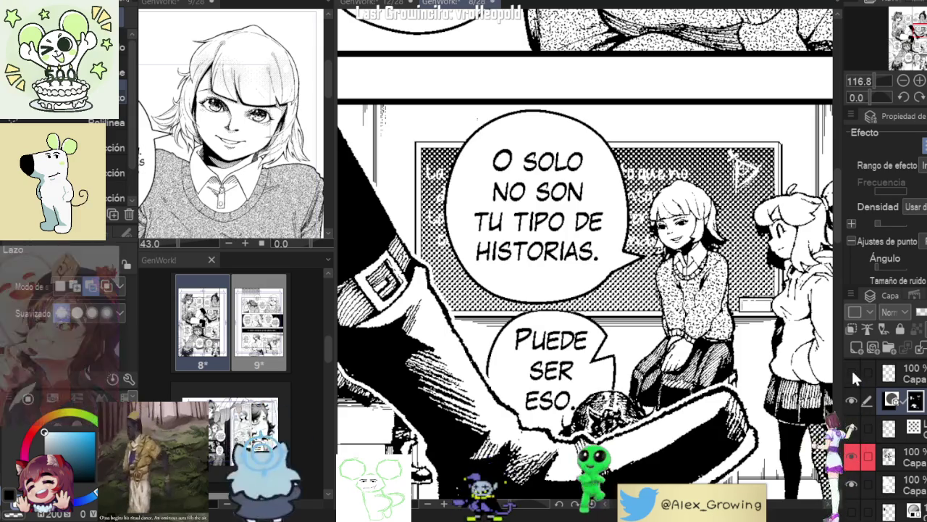
{"action": "left_click", "coordinate": [851, 396]}
{"action": "scroll", "coordinate": [851, 396], "scroll_direction": "up", "scroll_amount": 2}
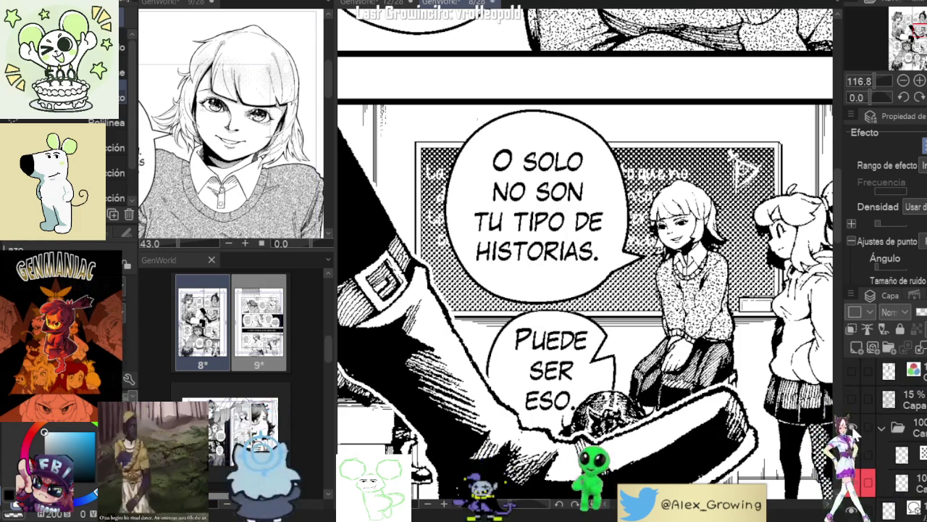
{"action": "scroll", "coordinate": [853, 431], "scroll_direction": "down", "scroll_amount": 3}
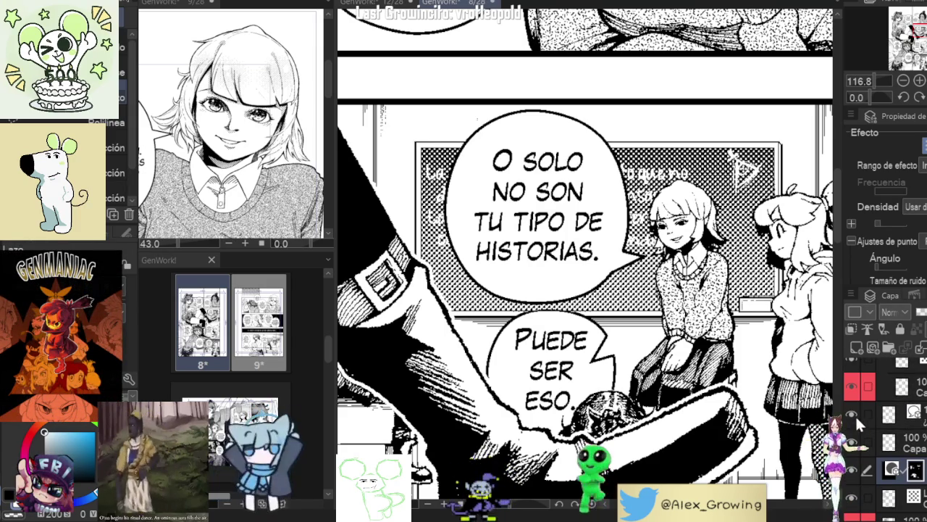
{"action": "scroll", "coordinate": [857, 427], "scroll_direction": "down", "scroll_amount": 2}
{"action": "scroll", "coordinate": [856, 417], "scroll_direction": "up", "scroll_amount": 2}
{"action": "scroll", "coordinate": [856, 418], "scroll_direction": "down", "scroll_amount": 1}
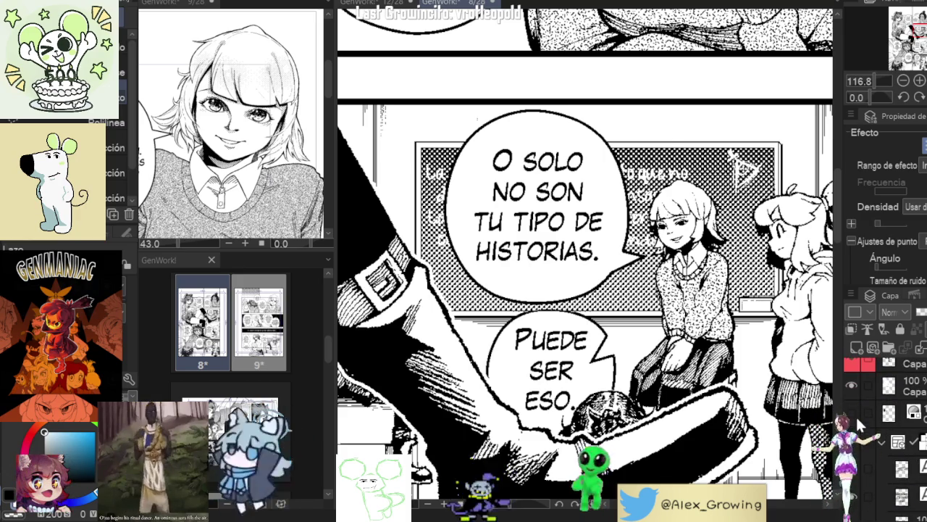
{"action": "scroll", "coordinate": [856, 427], "scroll_direction": "down", "scroll_amount": 2}
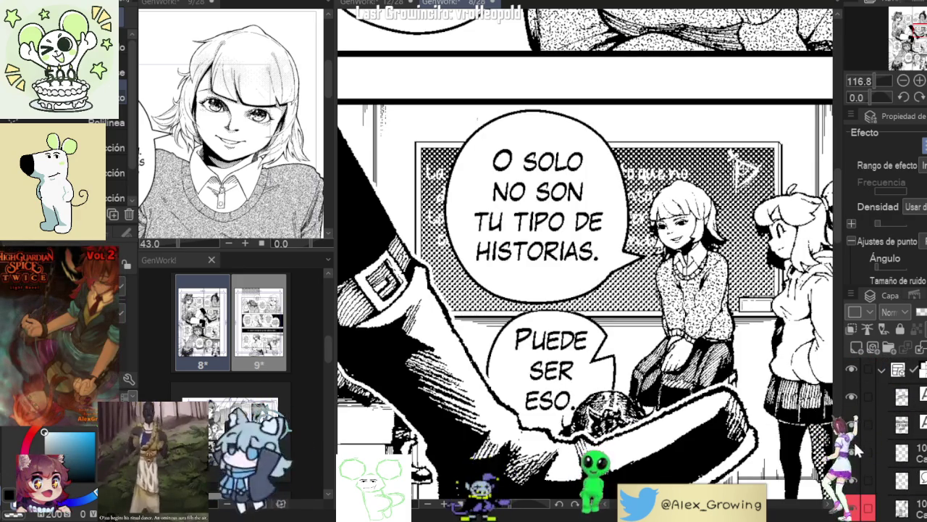
{"action": "scroll", "coordinate": [858, 472], "scroll_direction": "down", "scroll_amount": 2}
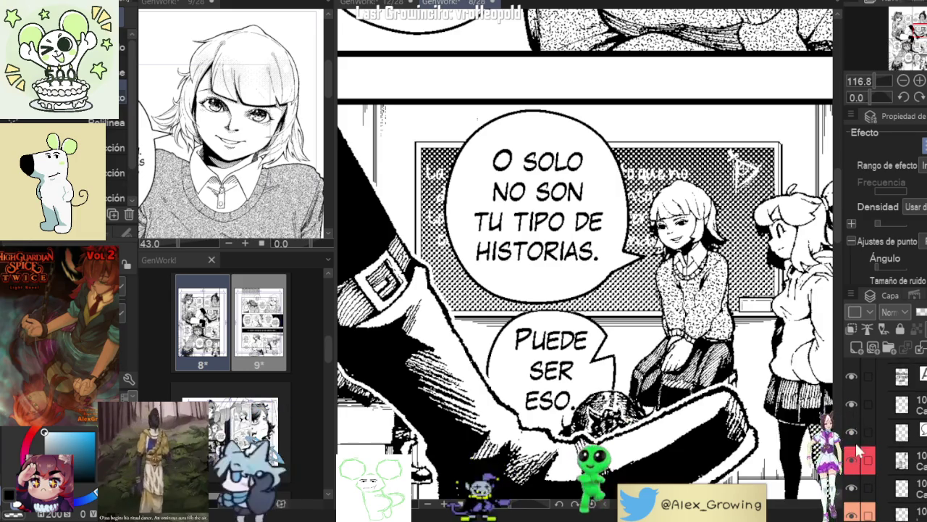
{"action": "left_click", "coordinate": [852, 432]}
{"action": "left_click", "coordinate": [853, 433]}
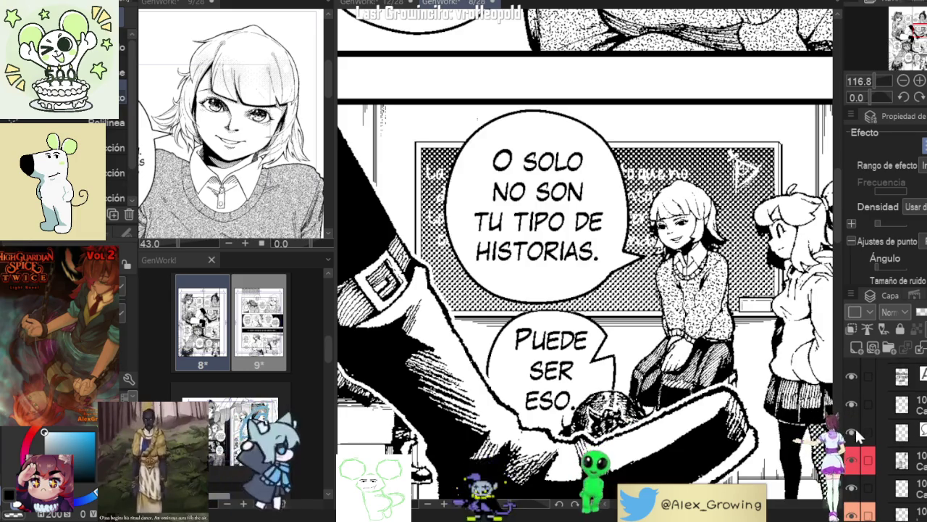
{"action": "scroll", "coordinate": [855, 434], "scroll_direction": "down", "scroll_amount": 1}
{"action": "left_click", "coordinate": [852, 460]}
{"action": "left_click", "coordinate": [853, 460]}
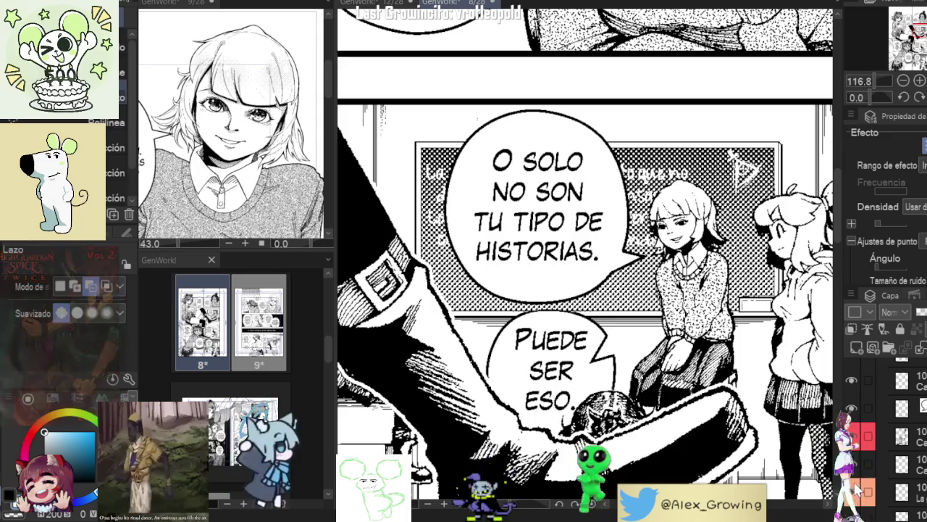
Step: Select the chalkboard lettering layer, lasso the lettering, and return to Jennie's page
{"action": "left_click", "coordinate": [853, 491]}
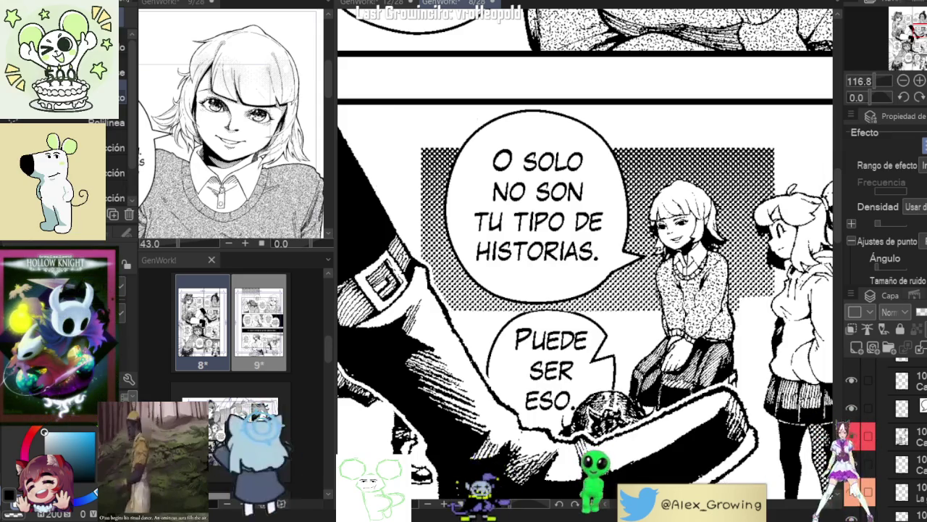
{"action": "left_click", "coordinate": [853, 491]}
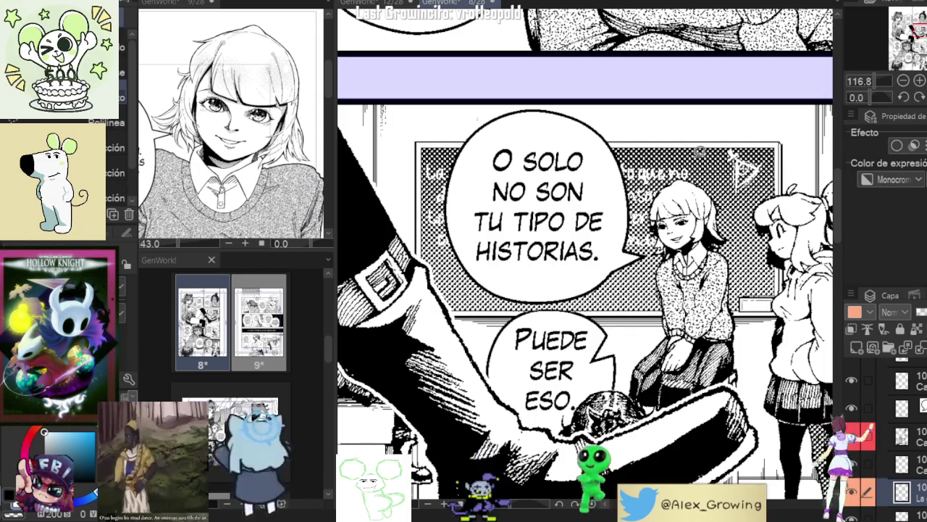
{"action": "mouse_move", "coordinate": [424, 152]}
{"action": "left_mouse_down"}
{"action": "mouse_move", "coordinate": [601, 160]}
{"action": "mouse_move", "coordinate": [428, 197]}
{"action": "mouse_move", "coordinate": [429, 244]}
{"action": "mouse_move", "coordinate": [692, 287]}
{"action": "mouse_move", "coordinate": [716, 152]}
{"action": "left_mouse_up"}
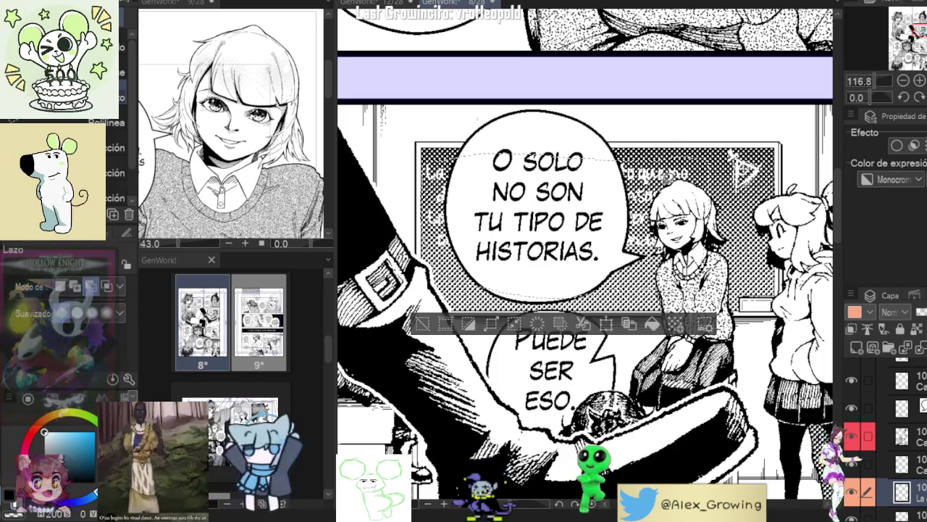
{"action": "left_click", "coordinate": [421, 325]}
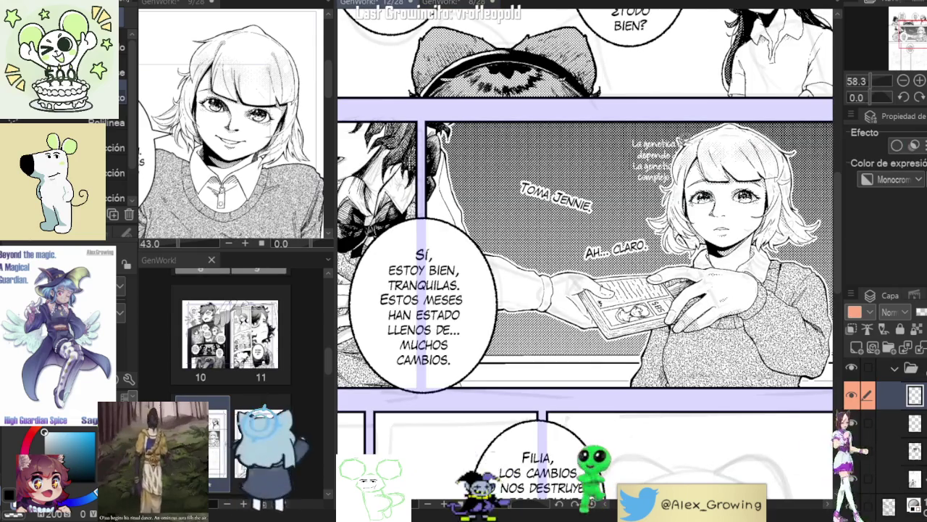
Step: Enlarge and reposition the pasted chalkboard lettering in Jennie's panel
{"action": "key", "text": "ctrl+t"}
{"action": "key", "text": "Return"}
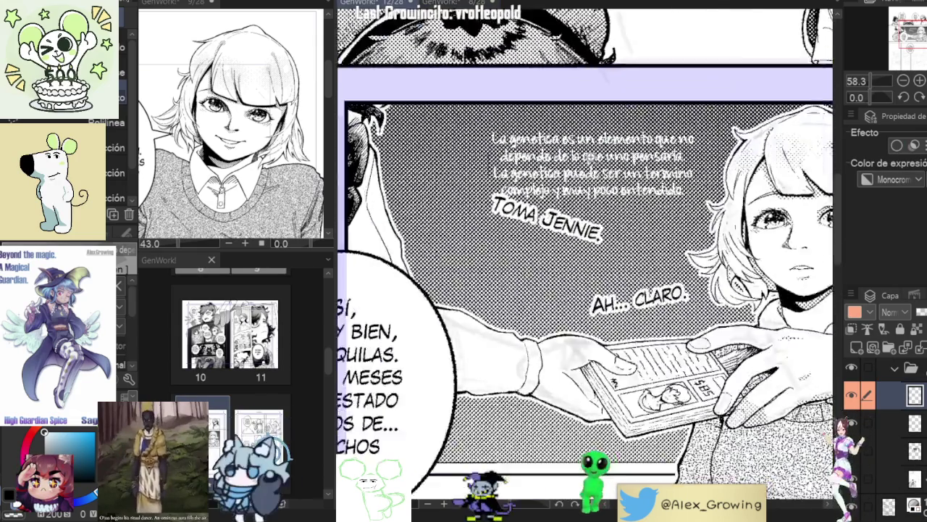
{"action": "scroll", "coordinate": [620, 239], "scroll_direction": "up", "scroll_amount": 3}
{"action": "key", "text": "ctrl+t"}
{"action": "key", "text": "Return"}
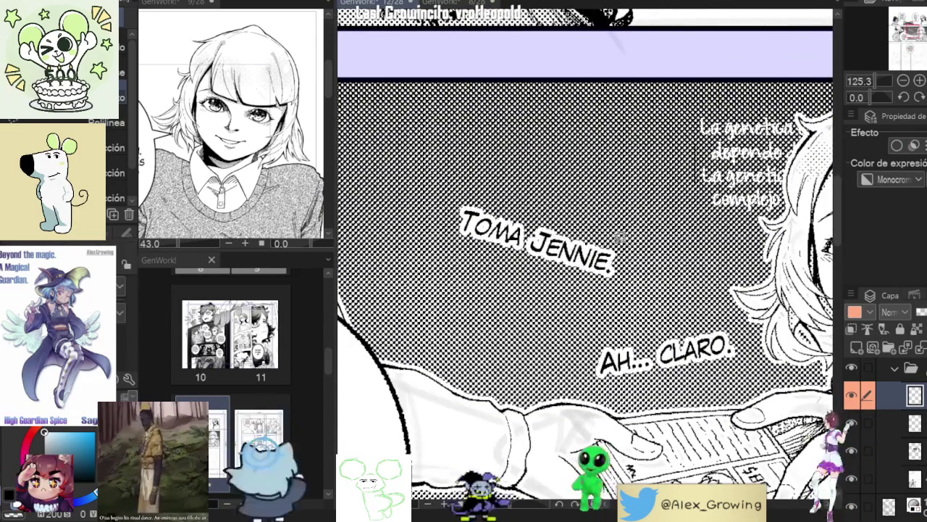
Step: Lasso the small background text on its layer and scale it up to fill the panel
{"action": "left_click", "coordinate": [464, 3]}
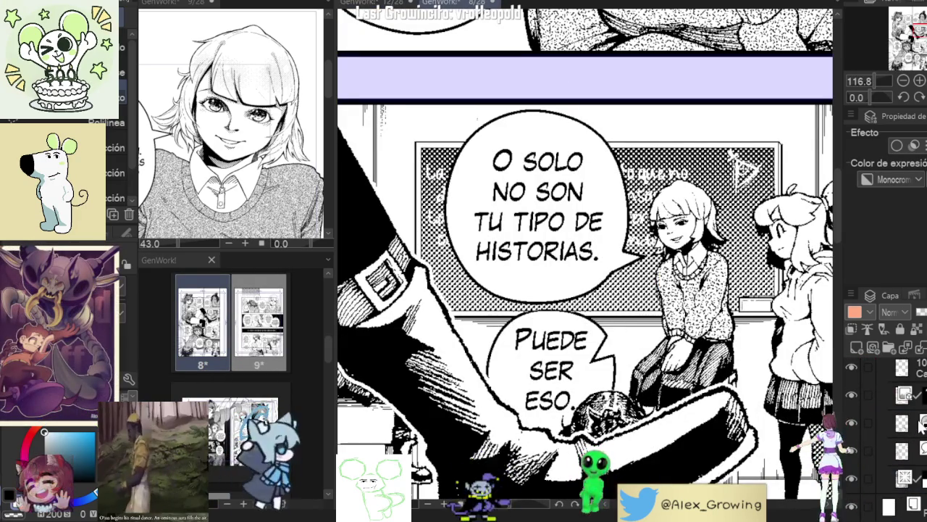
{"action": "left_click", "coordinate": [885, 407]}
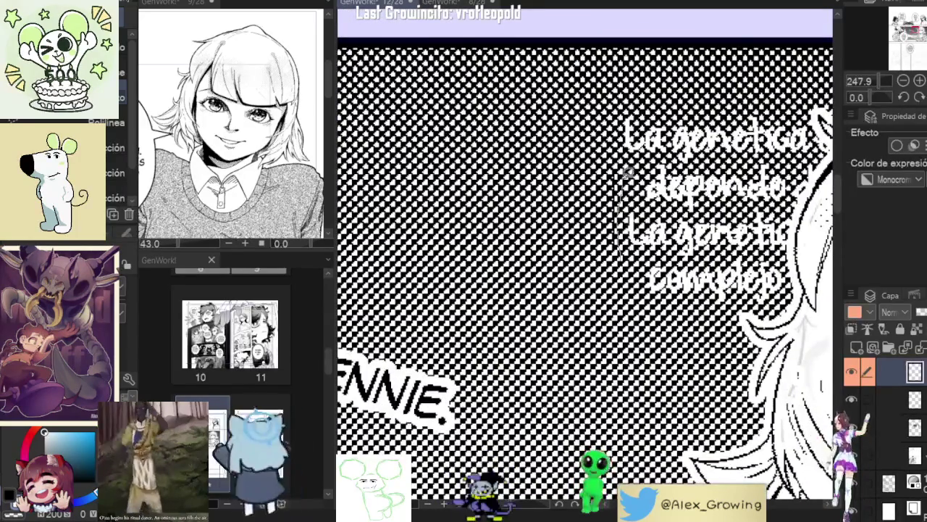
{"action": "left_click_drag", "start_coordinate": [628, 172], "coordinate": [622, 172]}
{"action": "key", "text": "ctrl+t"}
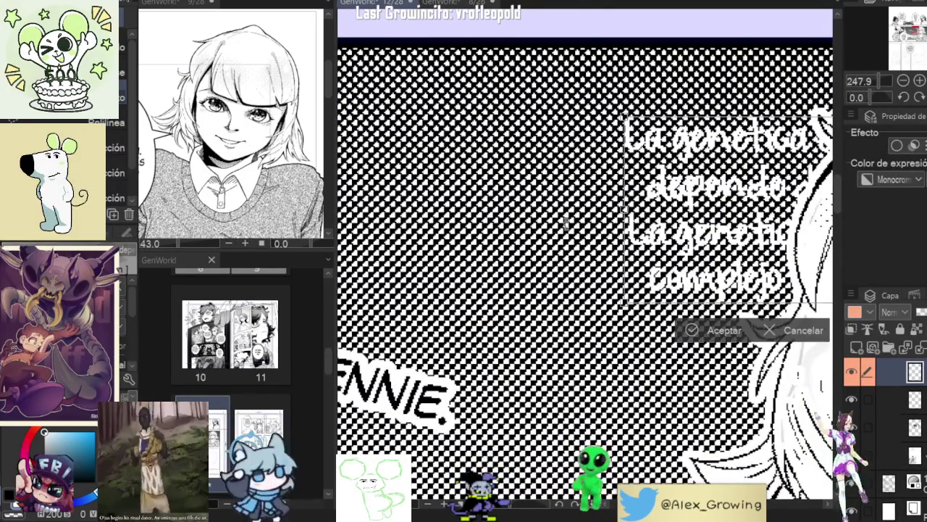
{"action": "scroll", "coordinate": [566, 223], "scroll_direction": "down", "scroll_amount": 5}
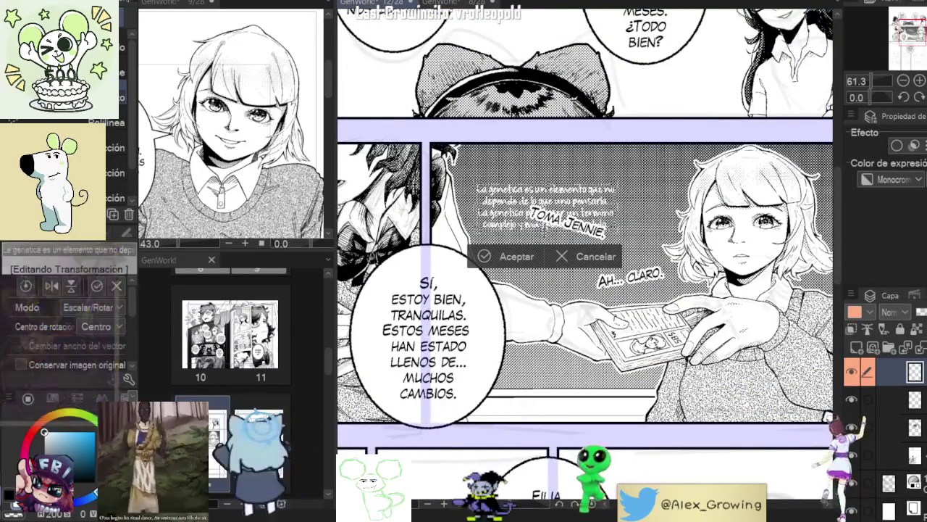
{"action": "left_click_drag", "start_coordinate": [544, 239], "coordinate": [553, 403]}
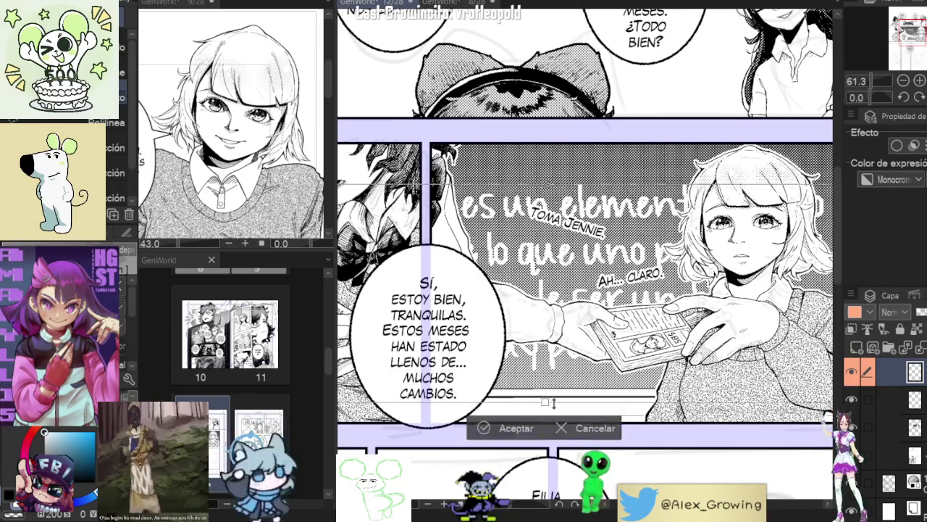
{"action": "key", "text": "Return"}
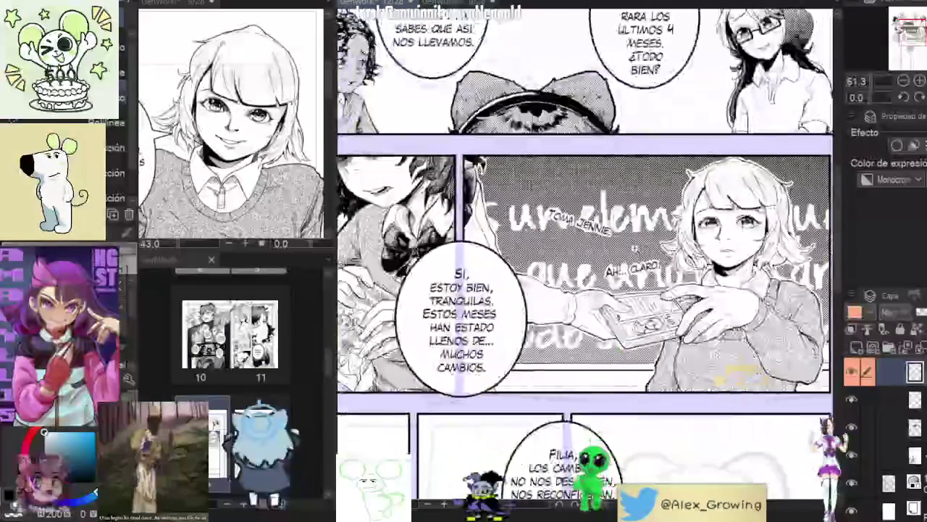
Step: Move the background text up in the panel, cancelling a stray transform on page 8
{"action": "key", "text": "ctrl+t"}
{"action": "mouse_move", "coordinate": [605, 308]}
{"action": "left_mouse_down"}
{"action": "mouse_move", "coordinate": [605, 210]}
{"action": "mouse_move", "coordinate": [581, 223]}
{"action": "left_mouse_up"}
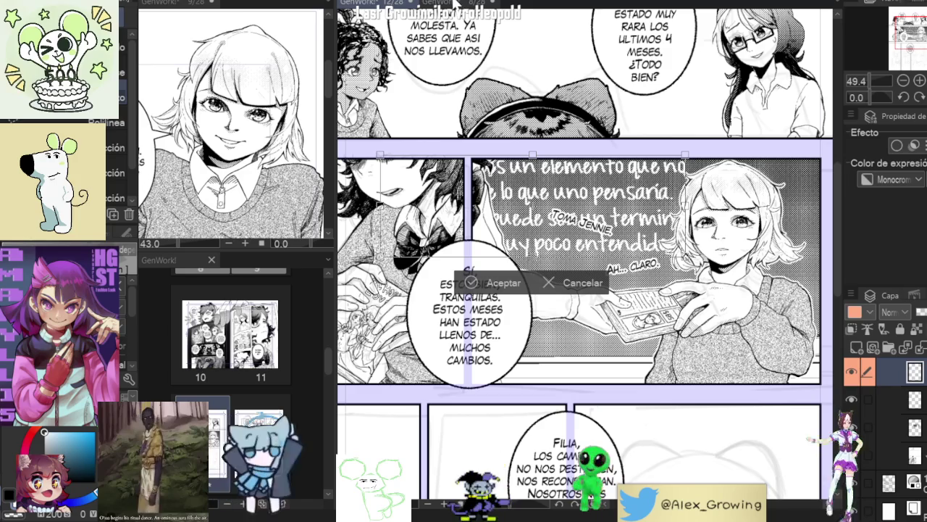
{"action": "key", "text": "Return"}
{"action": "left_click", "coordinate": [453, 4]}
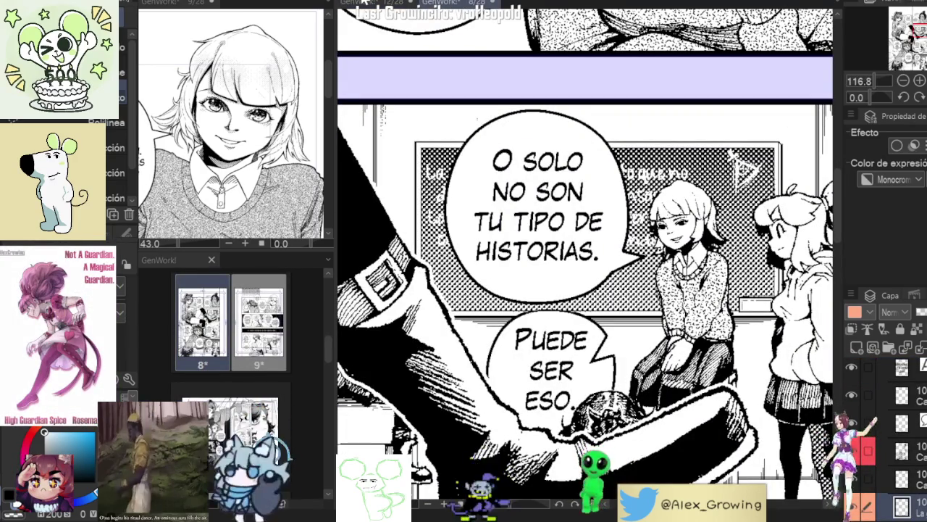
{"action": "key", "text": "ctrl+t"}
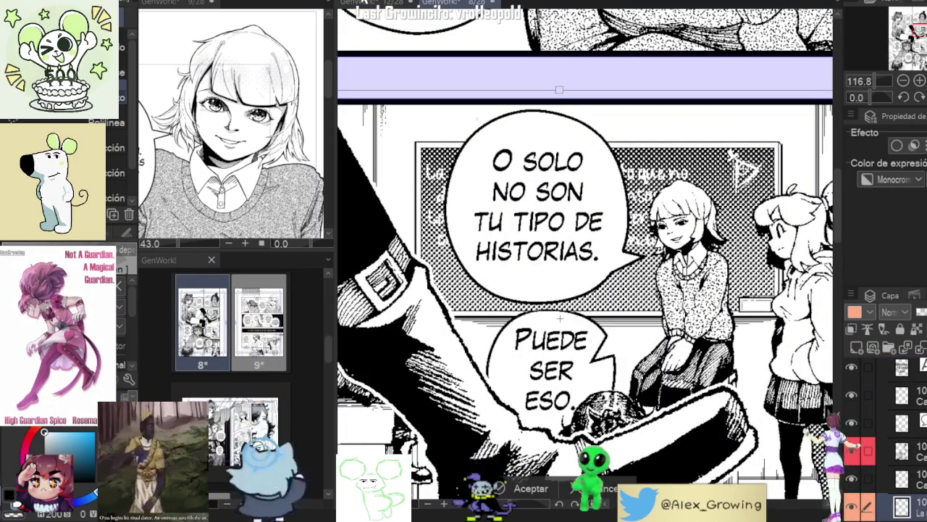
{"action": "left_click", "coordinate": [610, 490]}
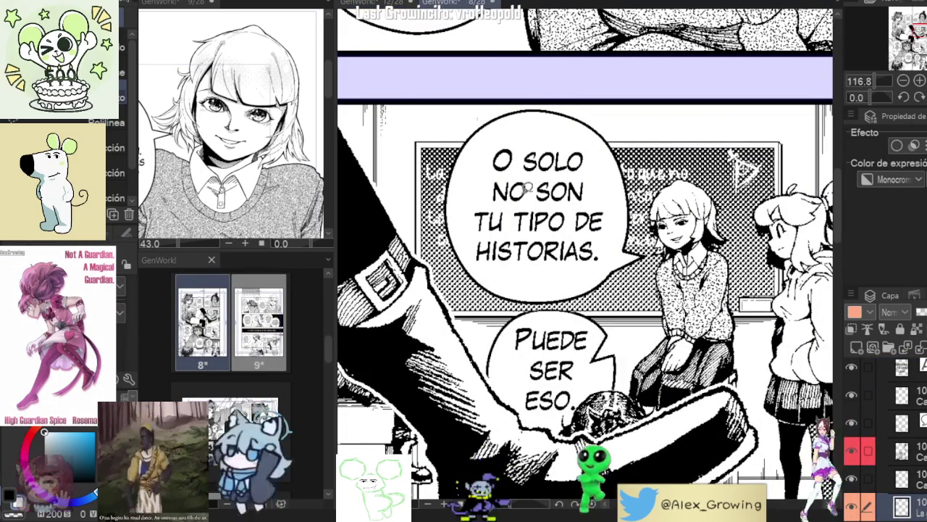
{"action": "left_click", "coordinate": [372, 4]}
{"action": "left_click", "coordinate": [454, 4]}
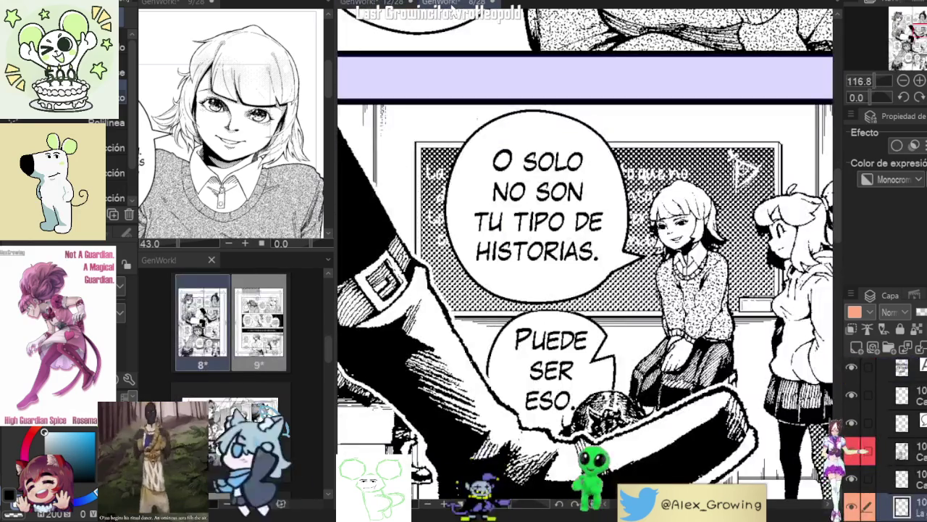
{"action": "left_click", "coordinate": [366, 4]}
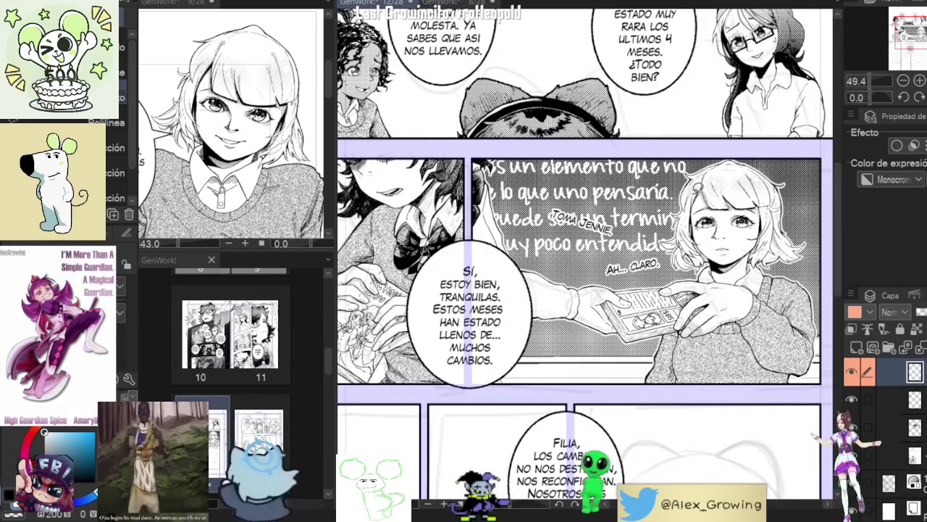
Step: Enlarge the background text block further and confirm the transform
{"action": "scroll", "coordinate": [585, 254], "scroll_direction": "up", "scroll_amount": 2}
{"action": "scroll", "coordinate": [585, 253], "scroll_direction": "up", "scroll_amount": 2}
{"action": "scroll", "coordinate": [585, 254], "scroll_direction": "down", "scroll_amount": 3}
{"action": "scroll", "coordinate": [585, 253], "scroll_direction": "up", "scroll_amount": 4}
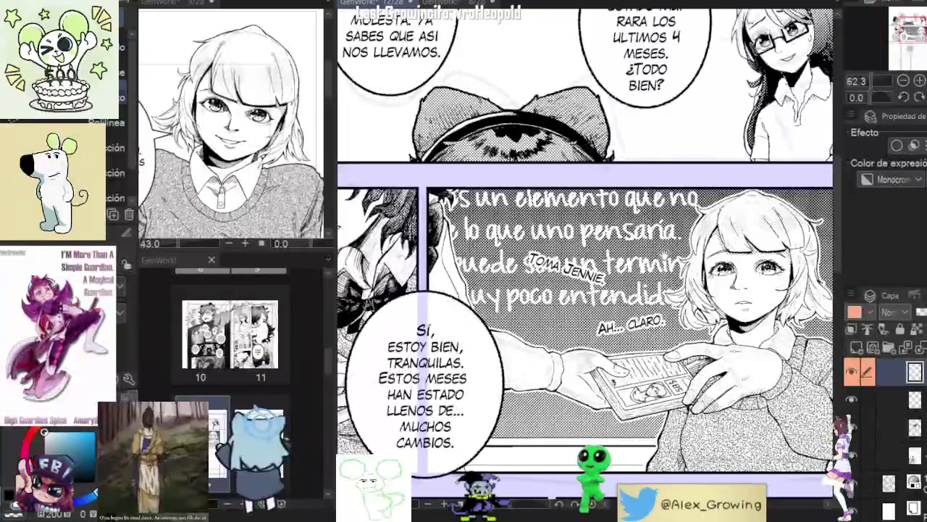
{"action": "scroll", "coordinate": [673, 252], "scroll_direction": "down", "scroll_amount": 2}
{"action": "scroll", "coordinate": [635, 131], "scroll_direction": "up", "scroll_amount": 4}
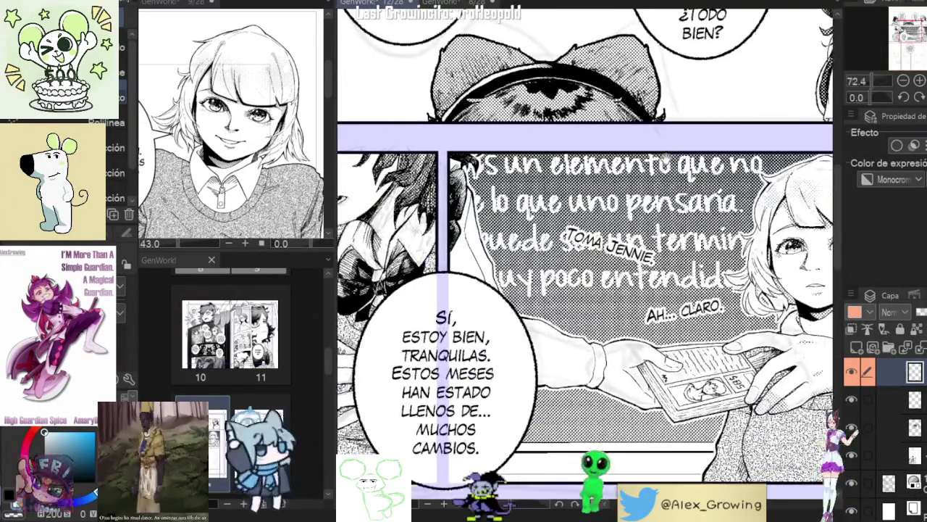
{"action": "scroll", "coordinate": [635, 131], "scroll_direction": "down", "scroll_amount": 1}
{"action": "scroll", "coordinate": [645, 211], "scroll_direction": "down", "scroll_amount": 1}
{"action": "scroll", "coordinate": [645, 210], "scroll_direction": "down", "scroll_amount": 1}
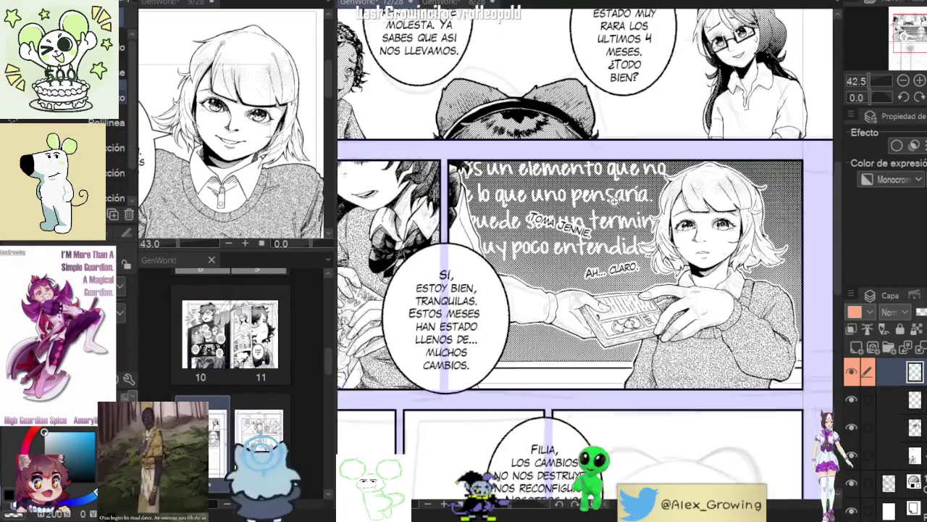
{"action": "scroll", "coordinate": [637, 206], "scroll_direction": "up", "scroll_amount": 1}
{"action": "key", "text": "ctrl+t"}
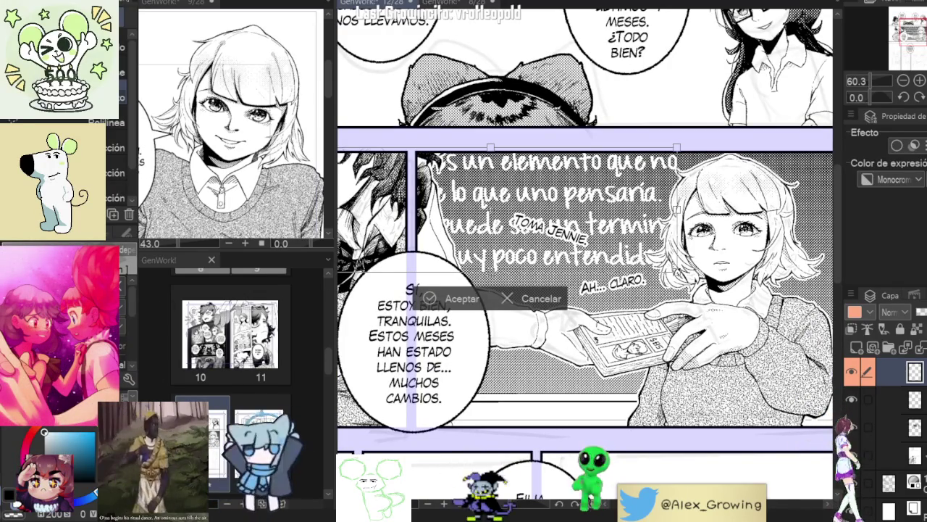
{"action": "mouse_move", "coordinate": [676, 148]}
{"action": "left_mouse_down"}
{"action": "mouse_move", "coordinate": [676, 138]}
{"action": "mouse_move", "coordinate": [684, 144]}
{"action": "left_mouse_up"}
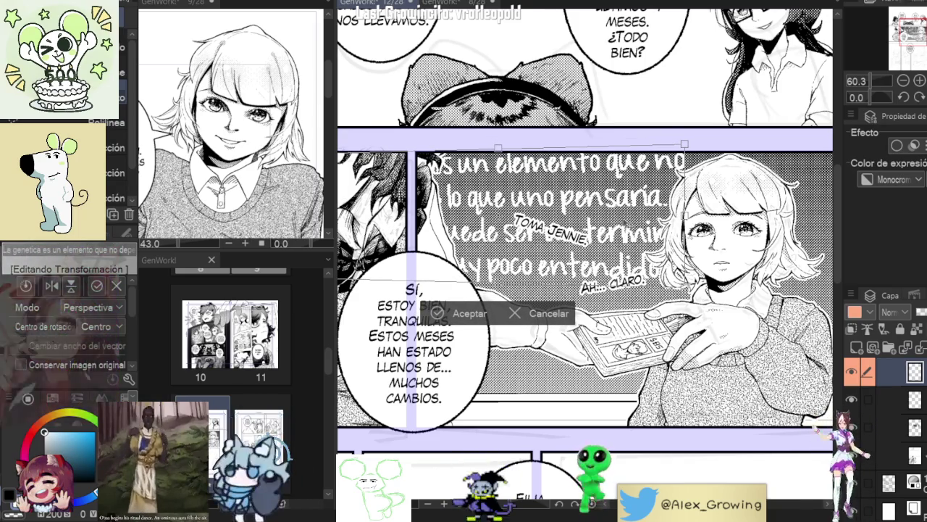
{"action": "left_click", "coordinate": [463, 313]}
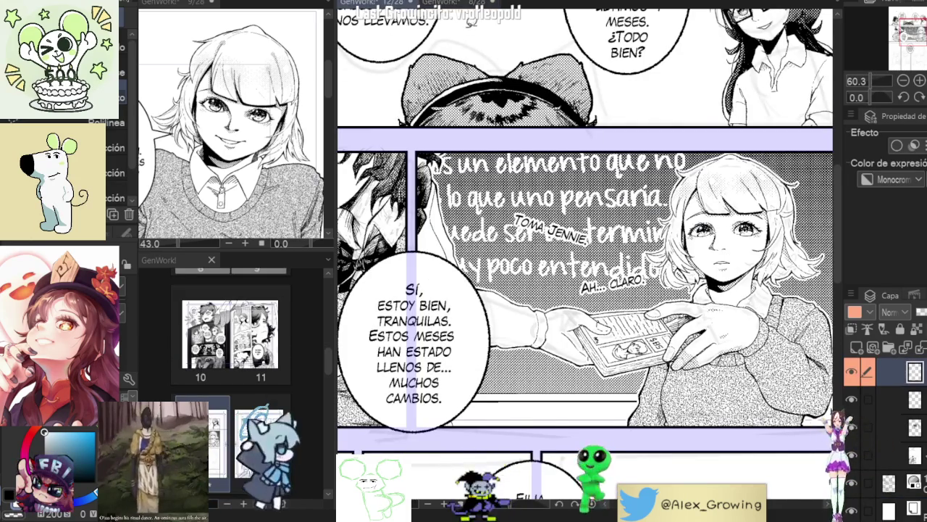
{"action": "left_click", "coordinate": [454, 5]}
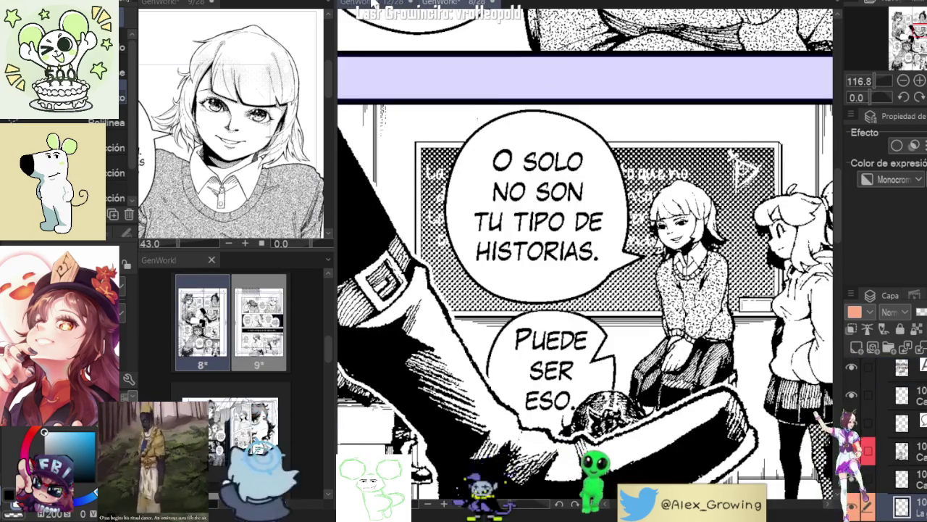
{"action": "left_click", "coordinate": [373, 3]}
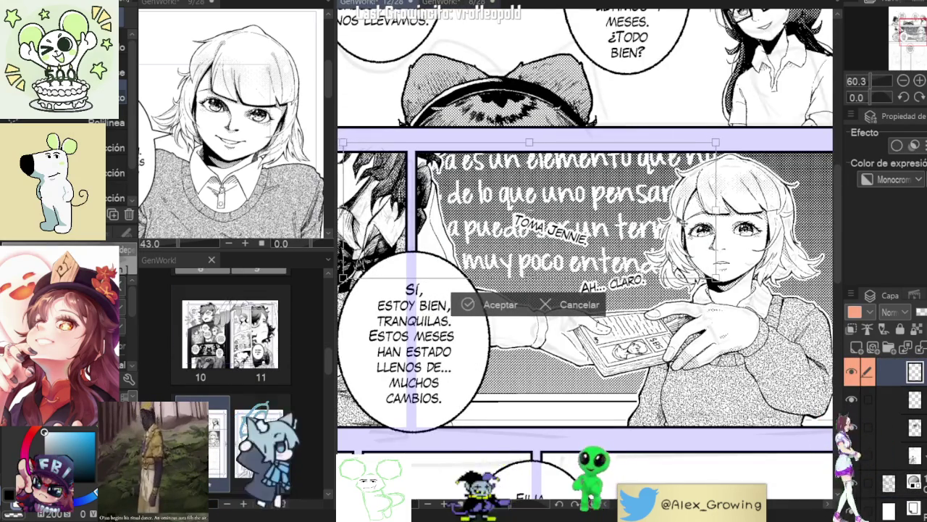
{"action": "left_click", "coordinate": [484, 307]}
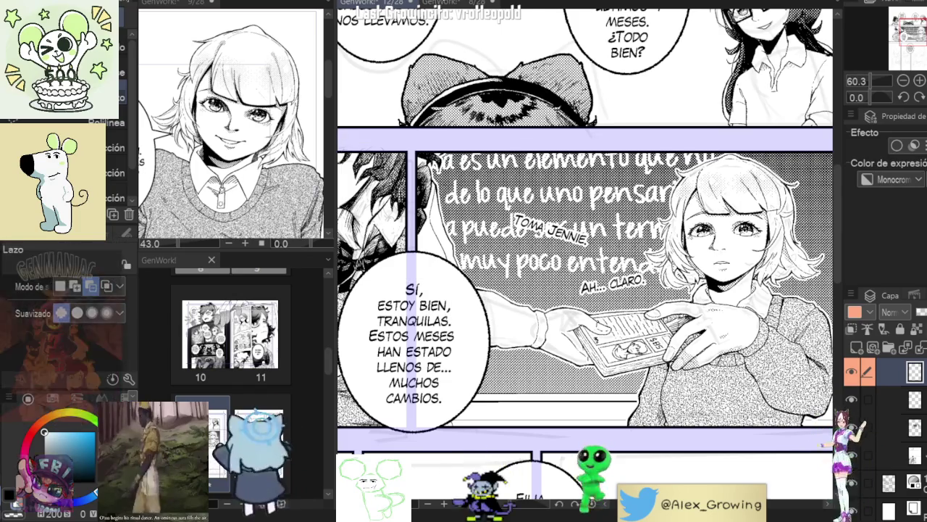
Step: Compare the enlarged lettering with page 8 and inspect the page 12 panel
{"action": "key", "text": "ctrl+Tab"}
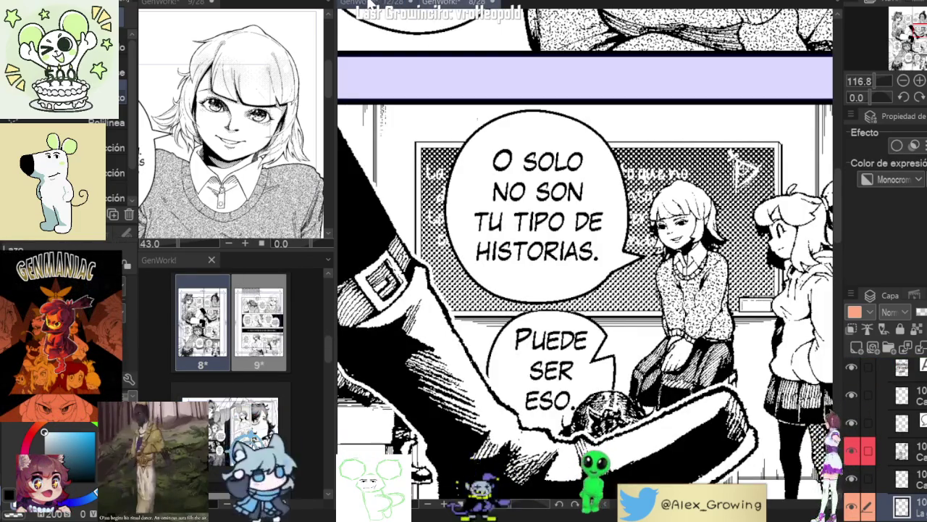
{"action": "left_click", "coordinate": [368, 4]}
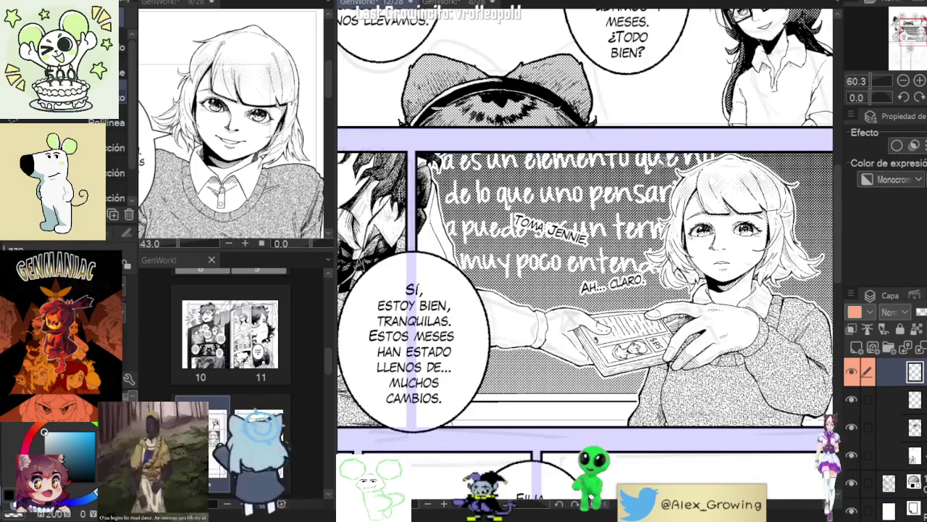
{"action": "scroll", "coordinate": [662, 163], "scroll_direction": "down", "scroll_amount": 2}
{"action": "scroll", "coordinate": [651, 161], "scroll_direction": "down", "scroll_amount": 2}
{"action": "scroll", "coordinate": [623, 159], "scroll_direction": "up", "scroll_amount": 2}
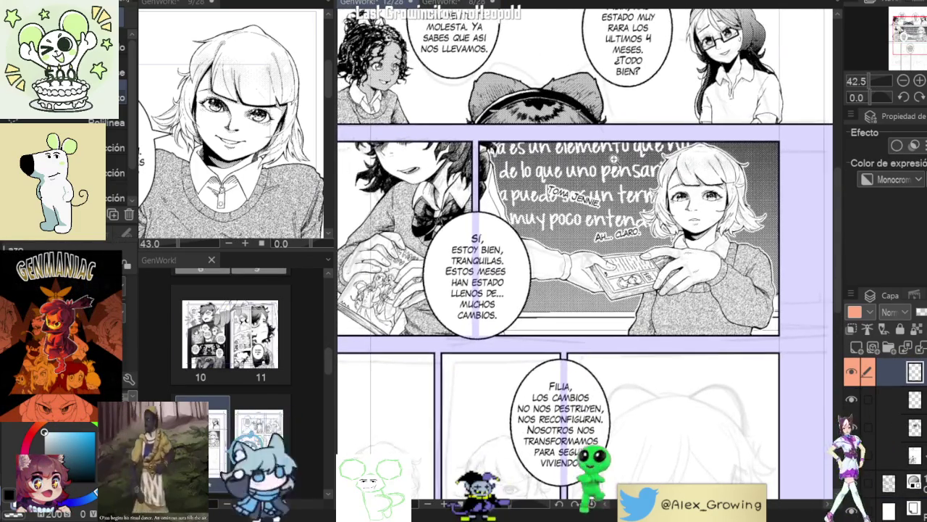
{"action": "scroll", "coordinate": [614, 158], "scroll_direction": "up", "scroll_amount": 4}
{"action": "scroll", "coordinate": [615, 161], "scroll_direction": "down", "scroll_amount": 4}
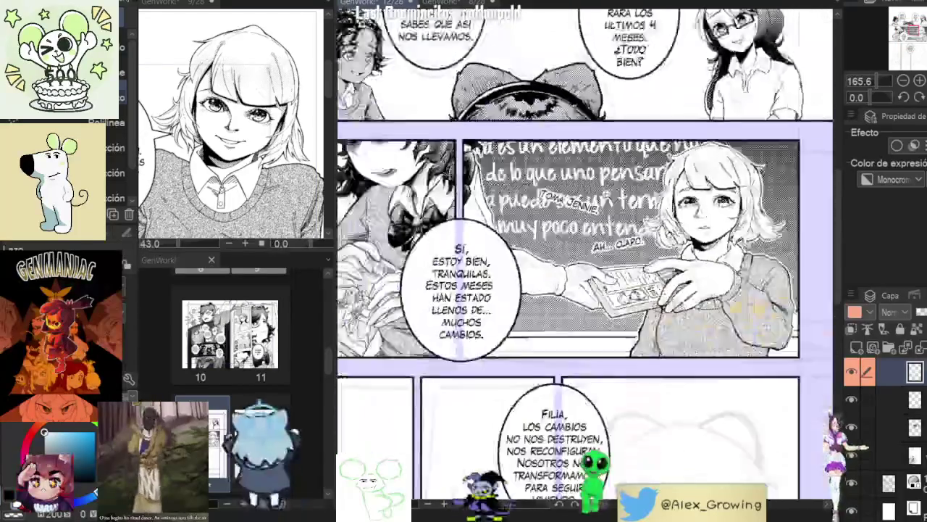
{"action": "scroll", "coordinate": [605, 174], "scroll_direction": "down", "scroll_amount": 2}
{"action": "scroll", "coordinate": [605, 173], "scroll_direction": "up", "scroll_amount": 2}
{"action": "scroll", "coordinate": [605, 174], "scroll_direction": "up", "scroll_amount": 3}
{"action": "scroll", "coordinate": [605, 173], "scroll_direction": "up", "scroll_amount": 3}
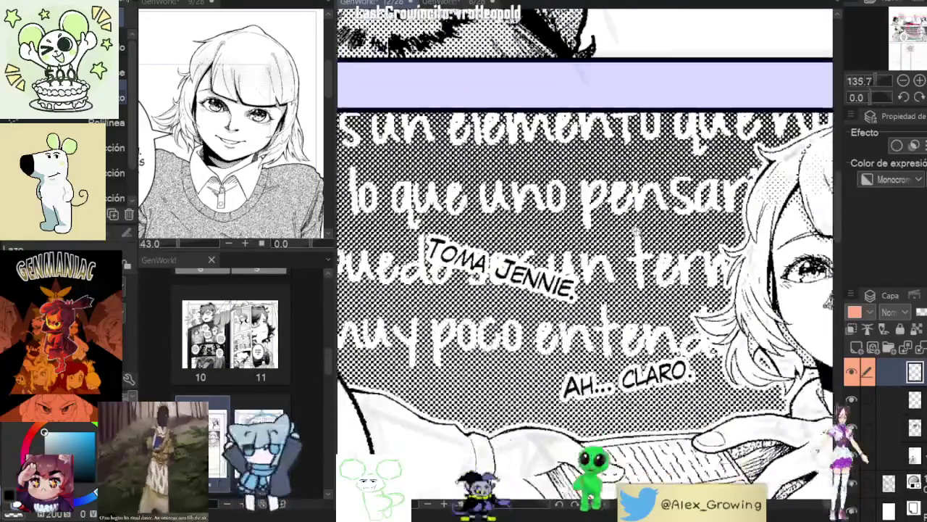
Step: Drag the 'Ah... claro.' line down below Jennie's card, apart from 'Toma Jennie', then zoom out
{"action": "scroll", "coordinate": [634, 230], "scroll_direction": "down", "scroll_amount": 3}
{"action": "scroll", "coordinate": [635, 231], "scroll_direction": "down", "scroll_amount": 2}
{"action": "scroll", "coordinate": [635, 230], "scroll_direction": "up", "scroll_amount": 3}
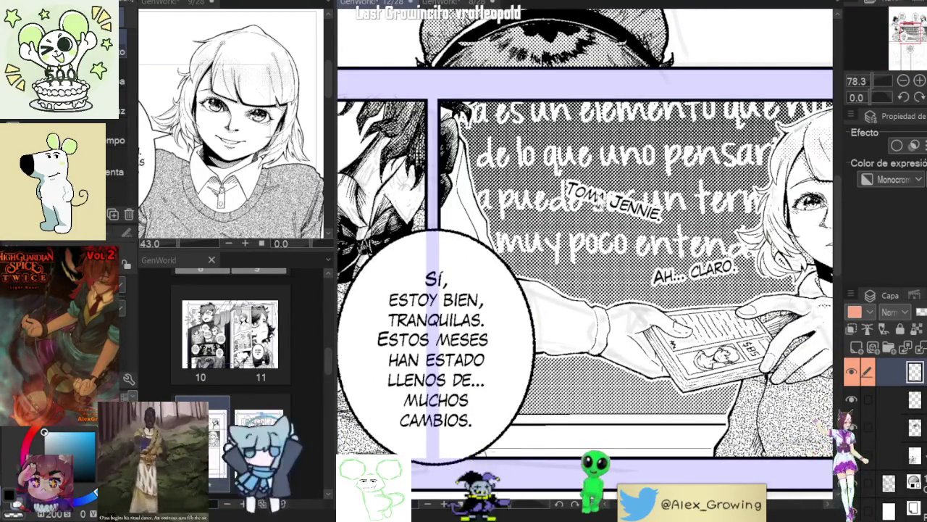
{"action": "left_click_drag", "start_coordinate": [615, 201], "coordinate": [609, 279]}
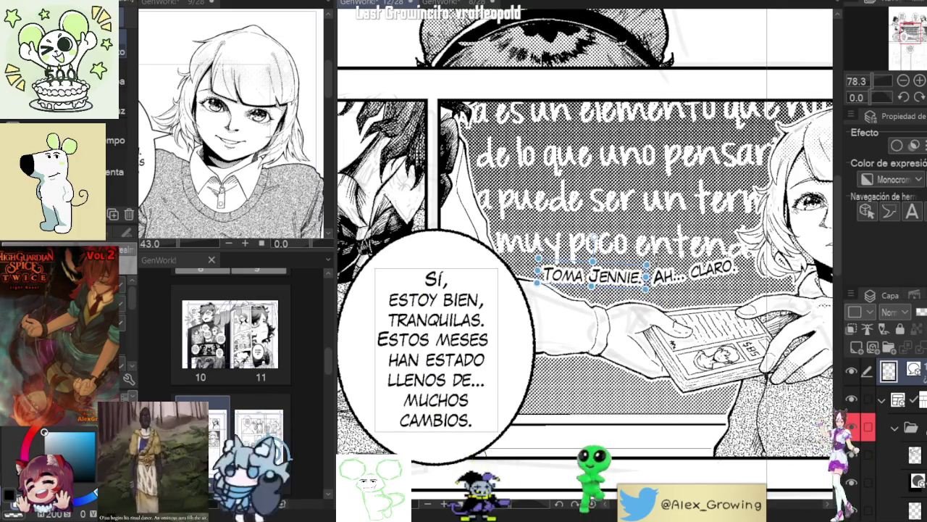
{"action": "scroll", "coordinate": [586, 268], "scroll_direction": "right", "scroll_amount": 2}
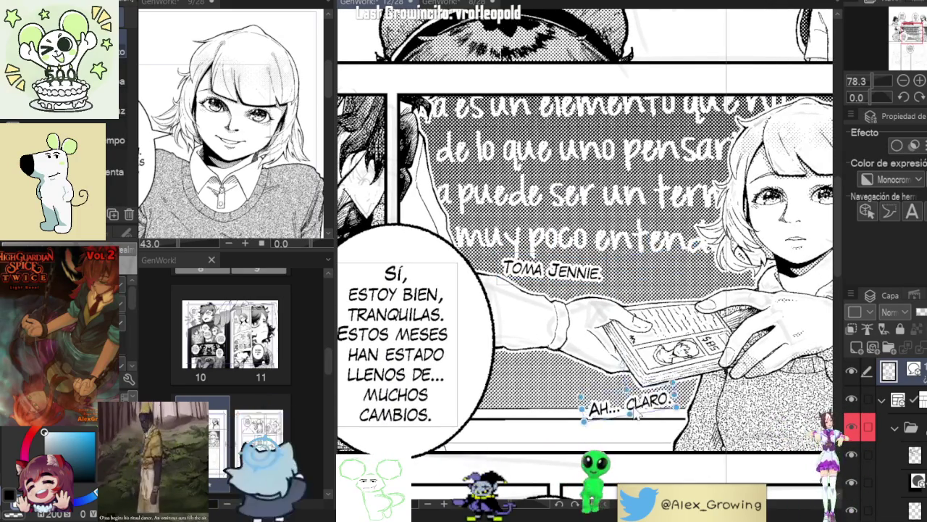
{"action": "scroll", "coordinate": [623, 348], "scroll_direction": "down", "scroll_amount": 5}
{"action": "scroll", "coordinate": [614, 281], "scroll_direction": "up", "scroll_amount": 1}
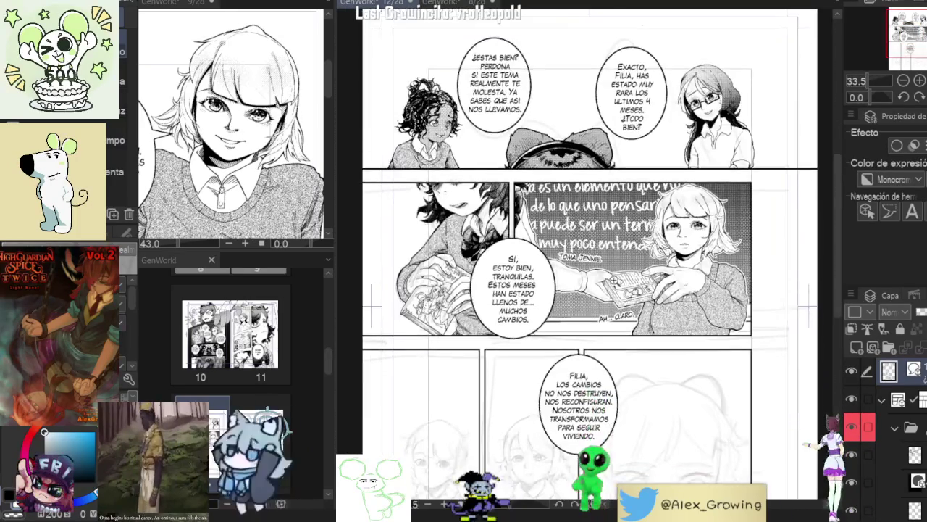
{"action": "scroll", "coordinate": [615, 280], "scroll_direction": "up", "scroll_amount": 2}
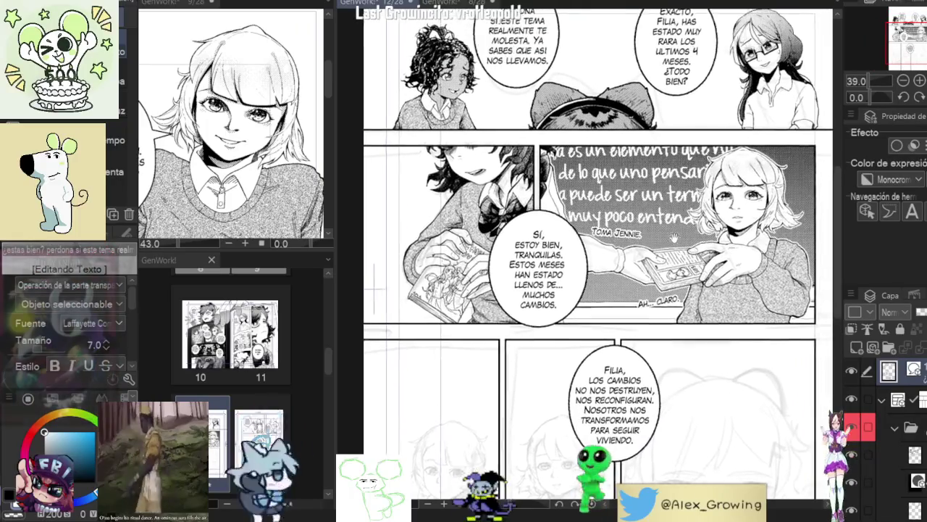
{"action": "scroll", "coordinate": [674, 238], "scroll_direction": "up", "scroll_amount": 2}
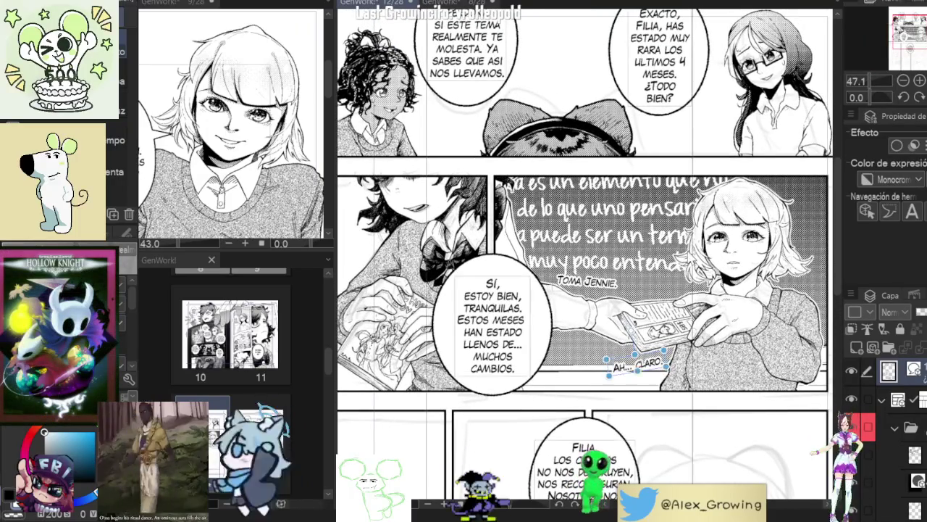
{"action": "scroll", "coordinate": [608, 276], "scroll_direction": "up", "scroll_amount": 1}
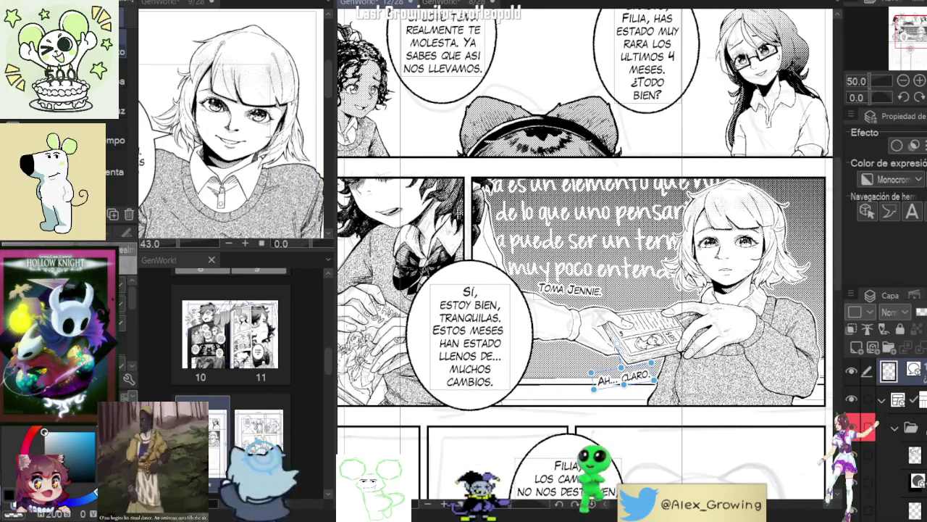
{"action": "scroll", "coordinate": [587, 145], "scroll_direction": "down", "scroll_amount": 3}
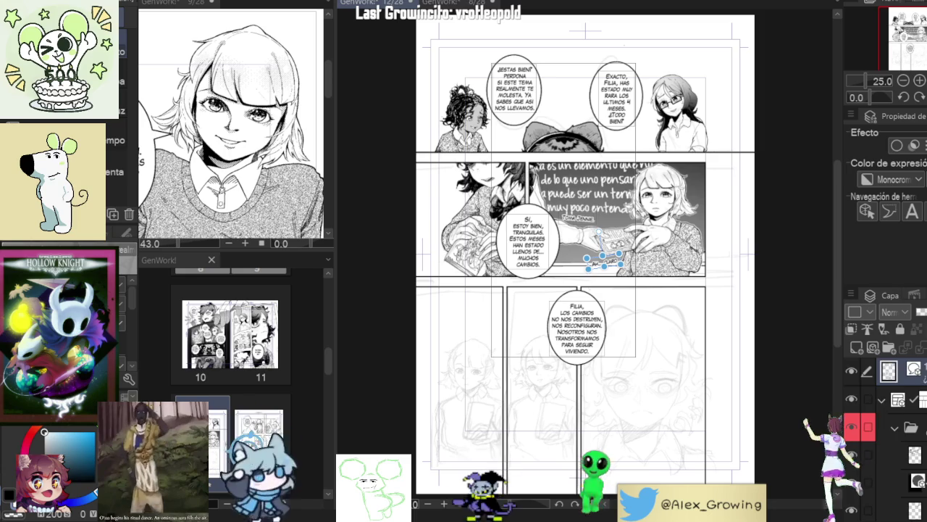
{"action": "scroll", "coordinate": [884, 434], "scroll_direction": "down", "scroll_amount": 1}
Step: Toggle the chalkboard lettering layer's visibility and set its expression colour to Gray
{"action": "left_click", "coordinate": [858, 404]}
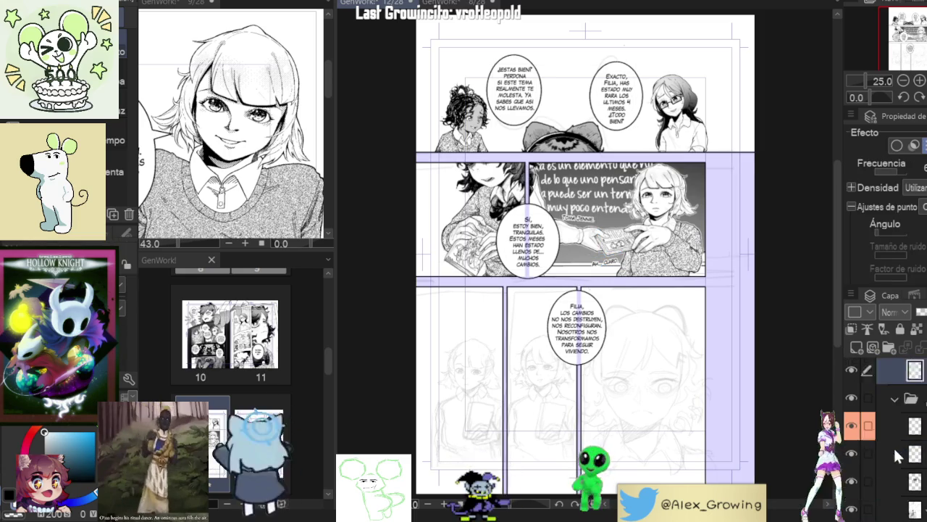
{"action": "left_click", "coordinate": [853, 404]}
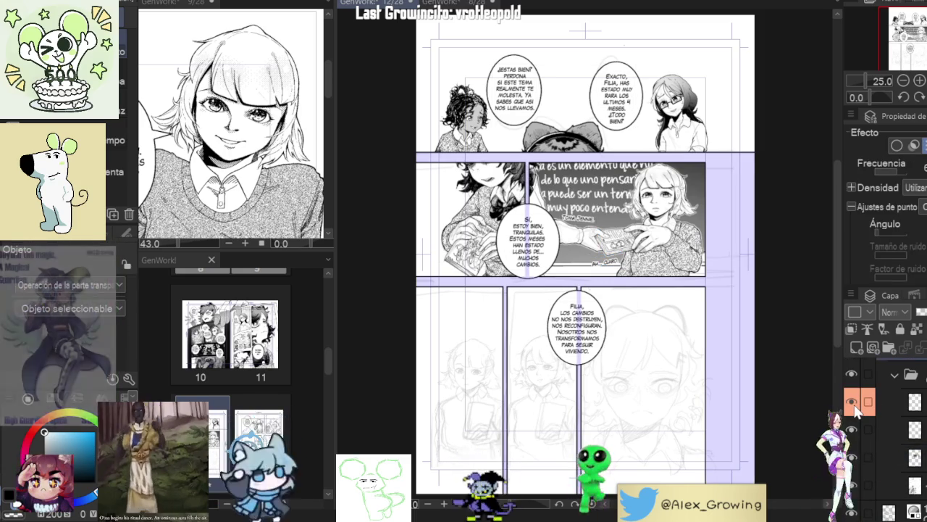
{"action": "left_click", "coordinate": [855, 404]}
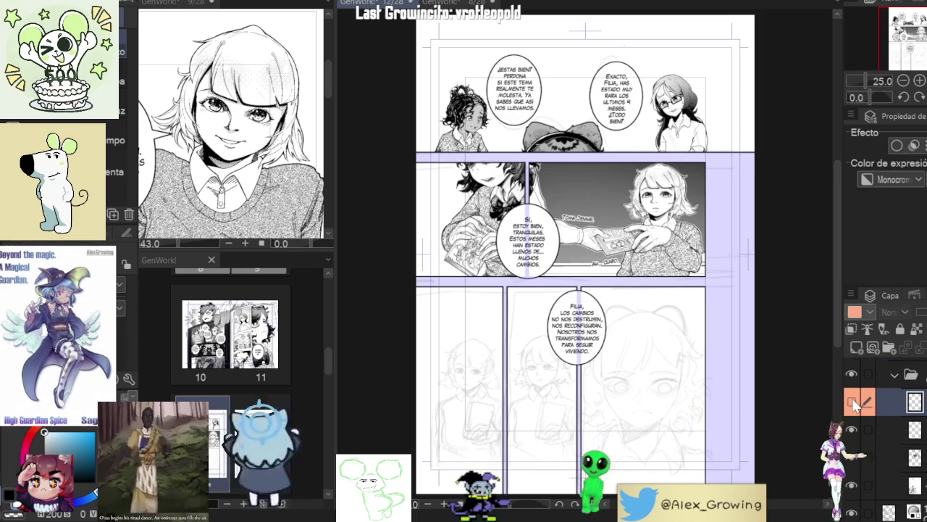
{"action": "left_click", "coordinate": [854, 404]}
{"action": "left_click", "coordinate": [853, 404]}
{"action": "left_click", "coordinate": [853, 404]}
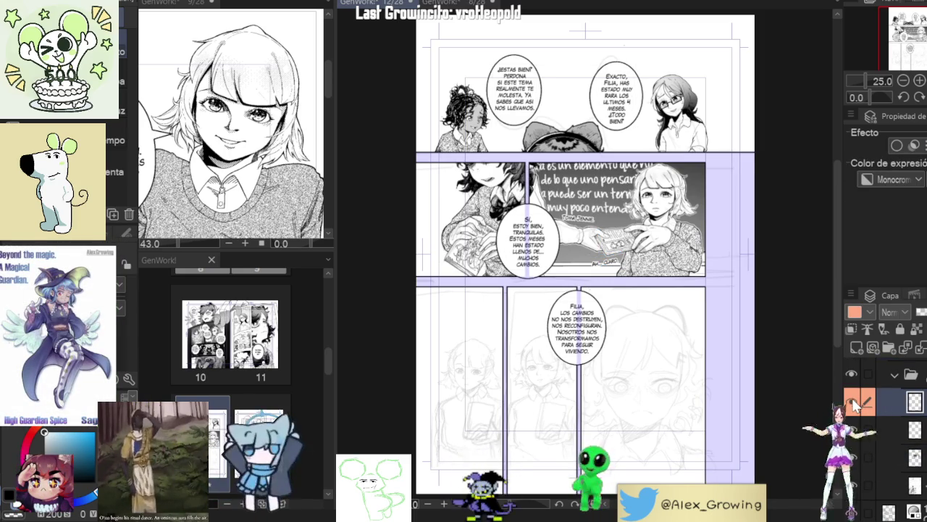
{"action": "scroll", "coordinate": [590, 172], "scroll_direction": "up", "scroll_amount": 5}
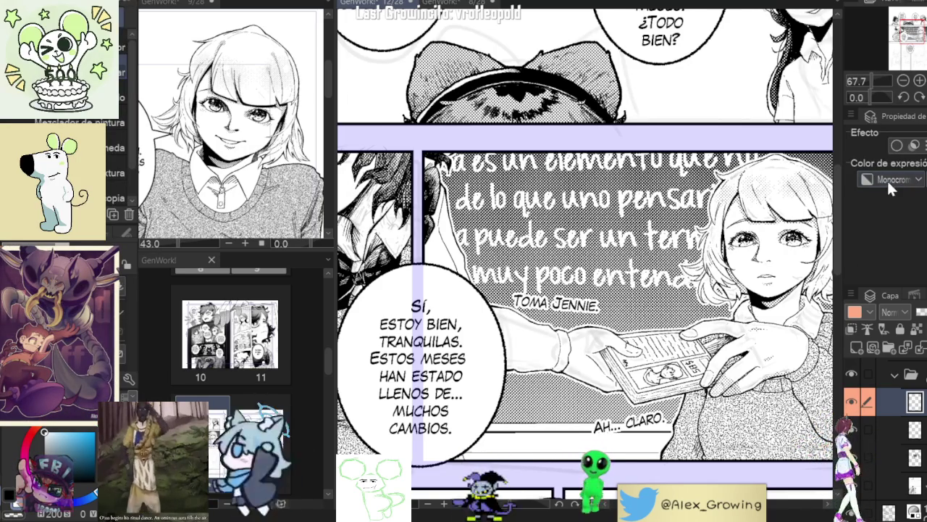
{"action": "scroll", "coordinate": [887, 179], "scroll_direction": "up", "scroll_amount": 1}
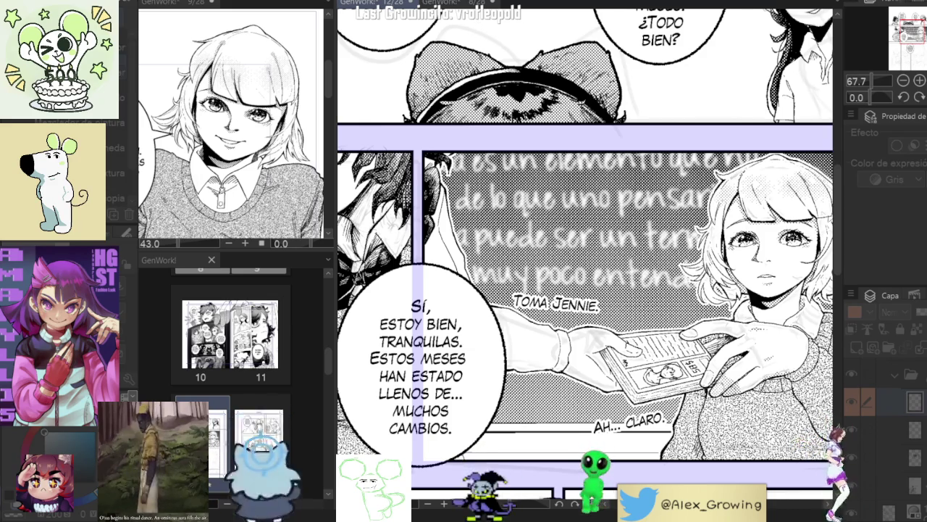
{"action": "scroll", "coordinate": [588, 181], "scroll_direction": "up", "scroll_amount": 4}
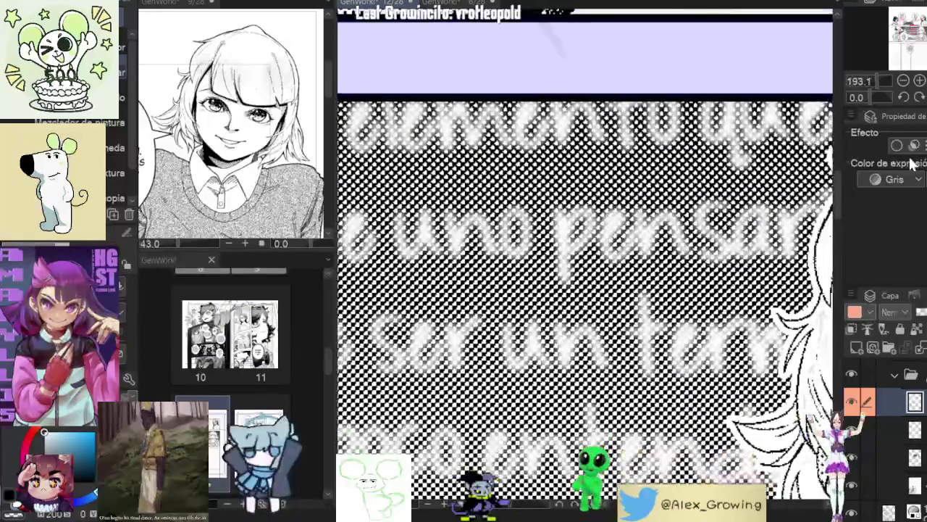
Step: Zoom in and out with the navigator to inspect the greyed middle panel
{"action": "scroll", "coordinate": [731, 217], "scroll_direction": "down", "scroll_amount": 3}
{"action": "scroll", "coordinate": [732, 217], "scroll_direction": "down", "scroll_amount": 2}
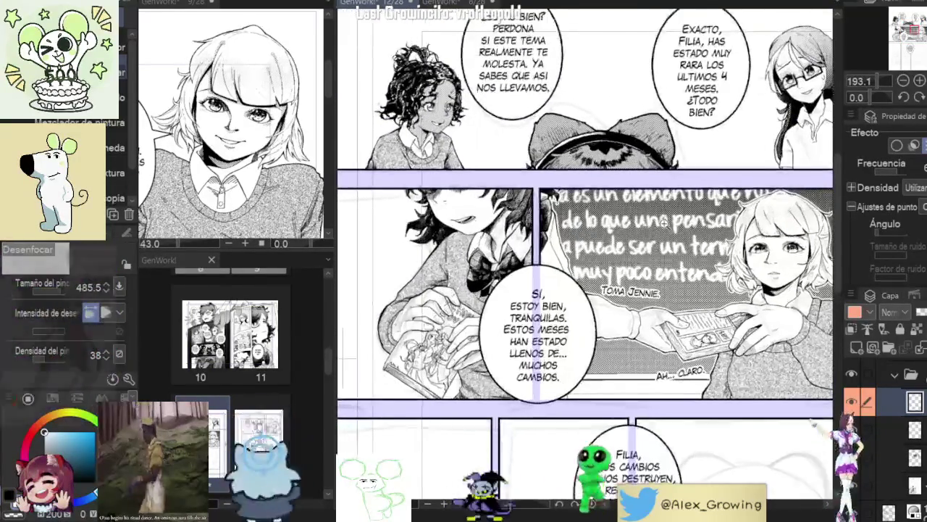
{"action": "scroll", "coordinate": [586, 275], "scroll_direction": "up", "scroll_amount": 3}
{"action": "scroll", "coordinate": [585, 275], "scroll_direction": "down", "scroll_amount": 1}
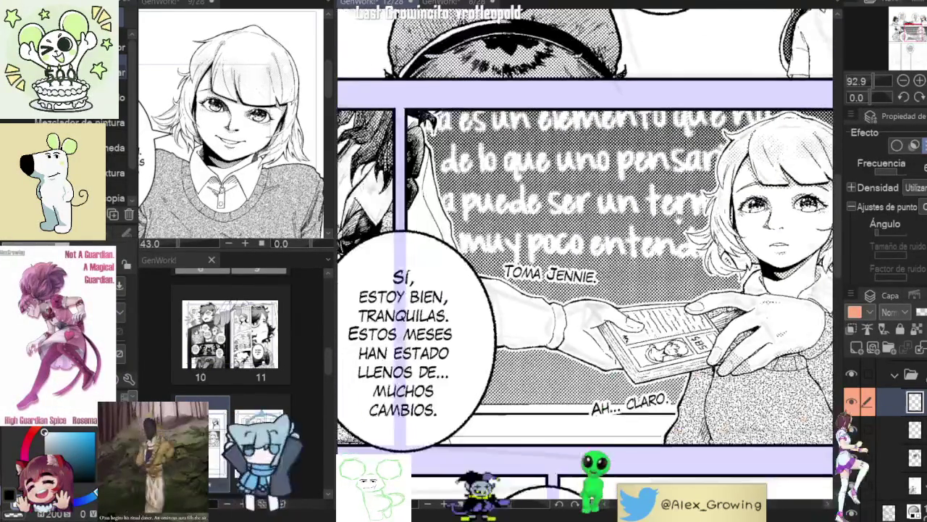
{"action": "left_click", "coordinate": [902, 82]}
{"action": "scroll", "coordinate": [802, 109], "scroll_direction": "up", "scroll_amount": 2}
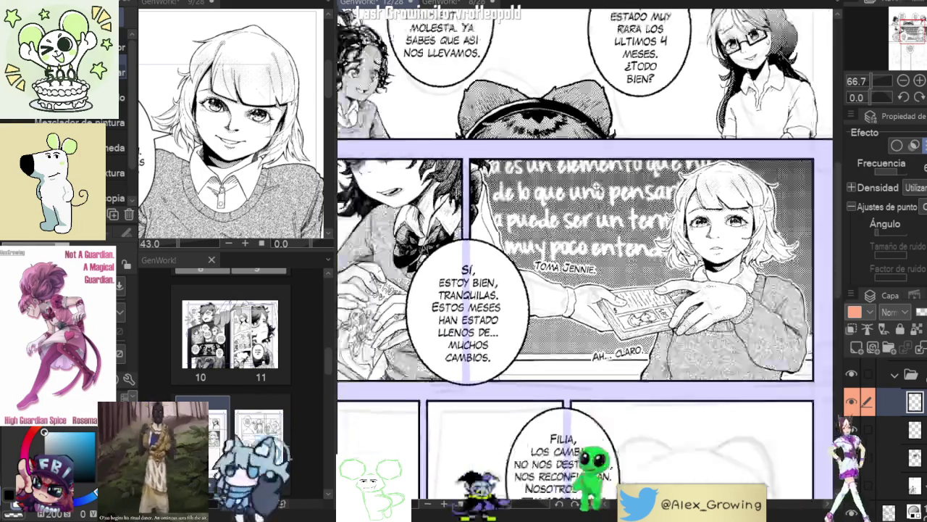
{"action": "scroll", "coordinate": [610, 177], "scroll_direction": "down", "scroll_amount": 3}
{"action": "mouse_move", "coordinate": [629, 170]}
{"action": "left_mouse_down"}
{"action": "mouse_move", "coordinate": [666, 176]}
{"action": "mouse_move", "coordinate": [635, 188]}
{"action": "left_mouse_up"}
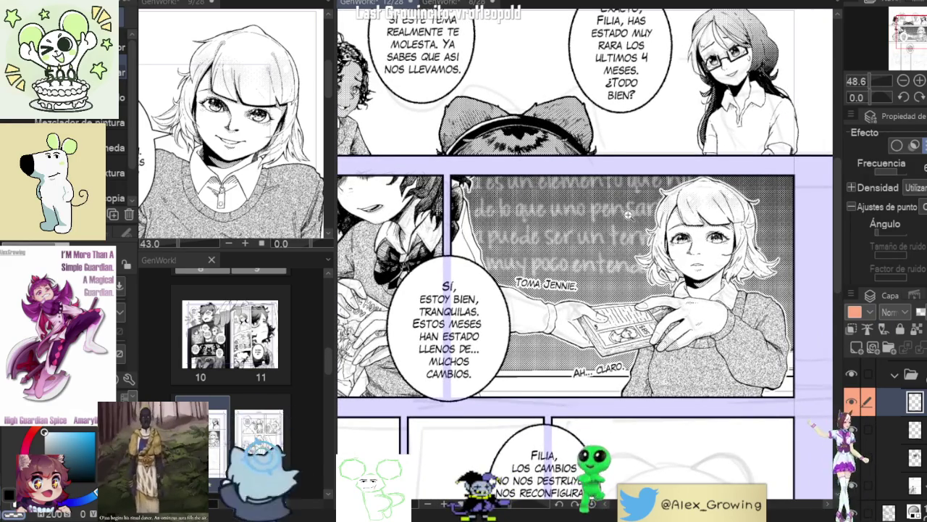
{"action": "left_click_drag", "start_coordinate": [628, 214], "coordinate": [641, 214]}
{"action": "left_click", "coordinate": [904, 81]}
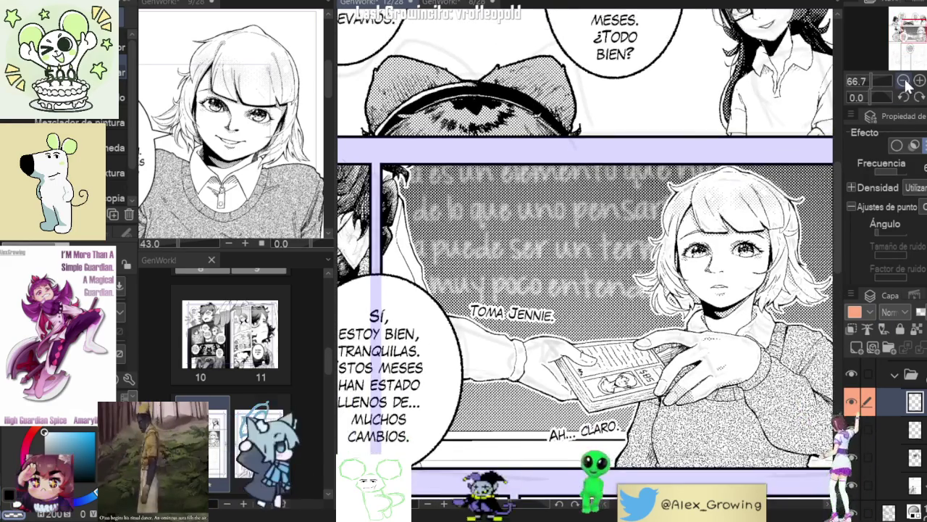
{"action": "left_click", "coordinate": [903, 80]}
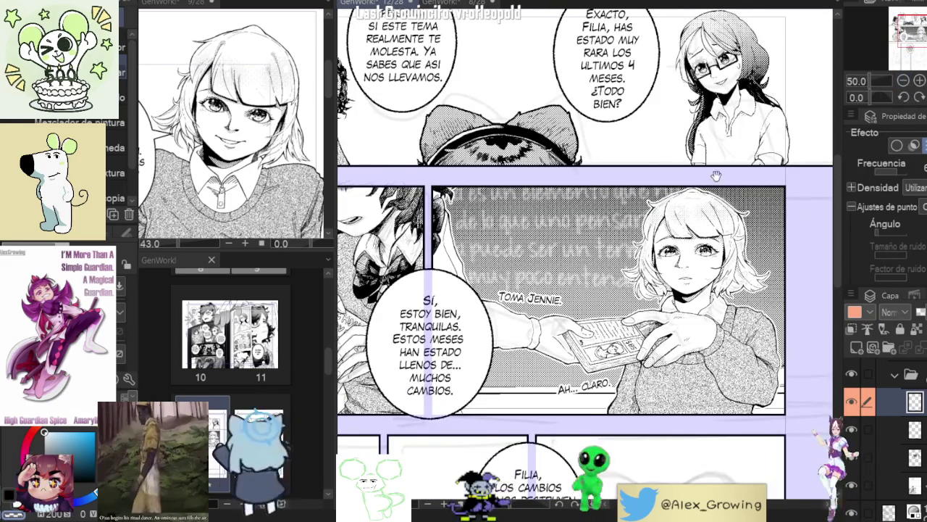
Step: Pan toward the top panel, then bring up the pages 8–9 document
{"action": "left_click_drag", "start_coordinate": [716, 176], "coordinate": [864, 282]}
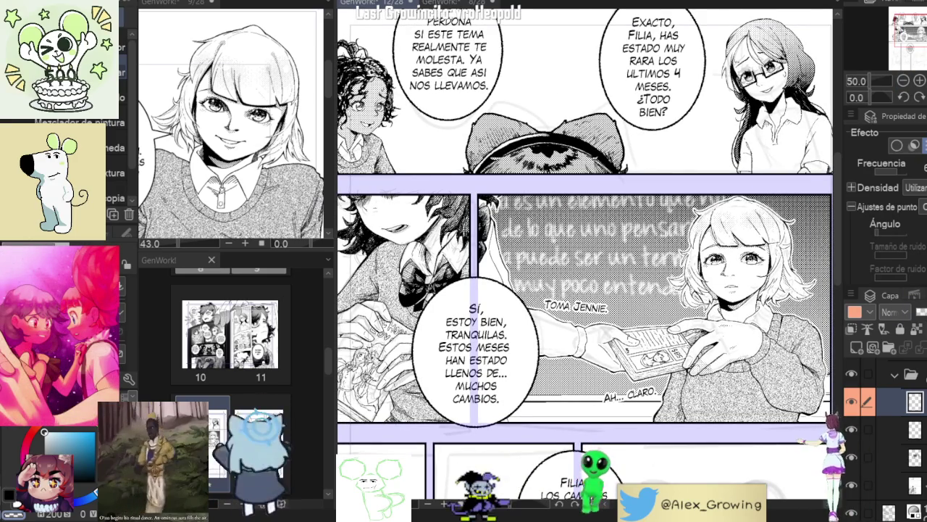
{"action": "left_click_drag", "start_coordinate": [855, 391], "coordinate": [884, 440]}
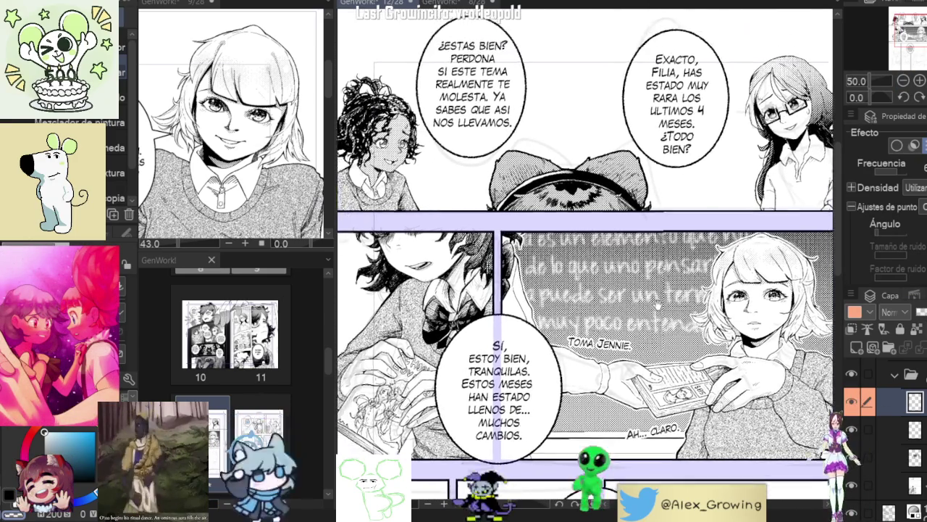
{"action": "scroll", "coordinate": [558, 90], "scroll_direction": "down", "scroll_amount": 2}
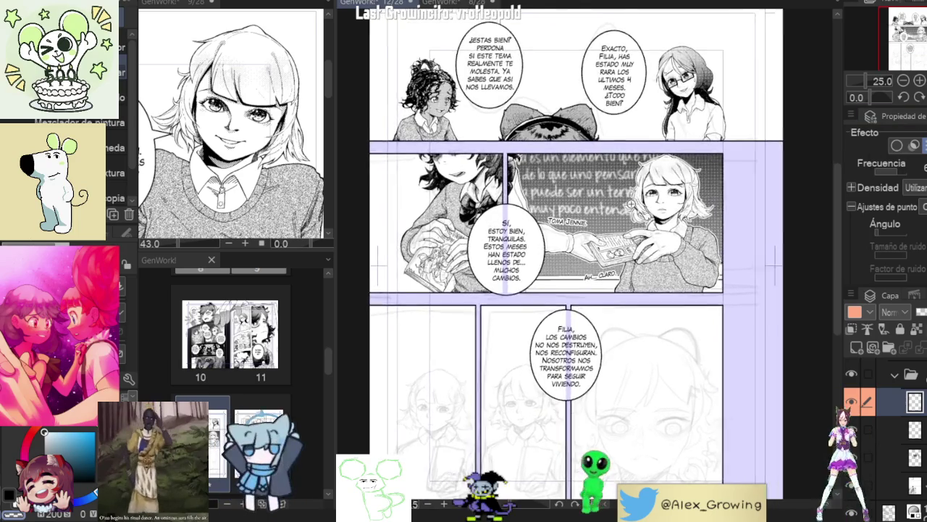
{"action": "scroll", "coordinate": [625, 205], "scroll_direction": "up", "scroll_amount": 3}
{"action": "scroll", "coordinate": [644, 209], "scroll_direction": "down", "scroll_amount": 1}
{"action": "scroll", "coordinate": [762, 134], "scroll_direction": "down", "scroll_amount": 1}
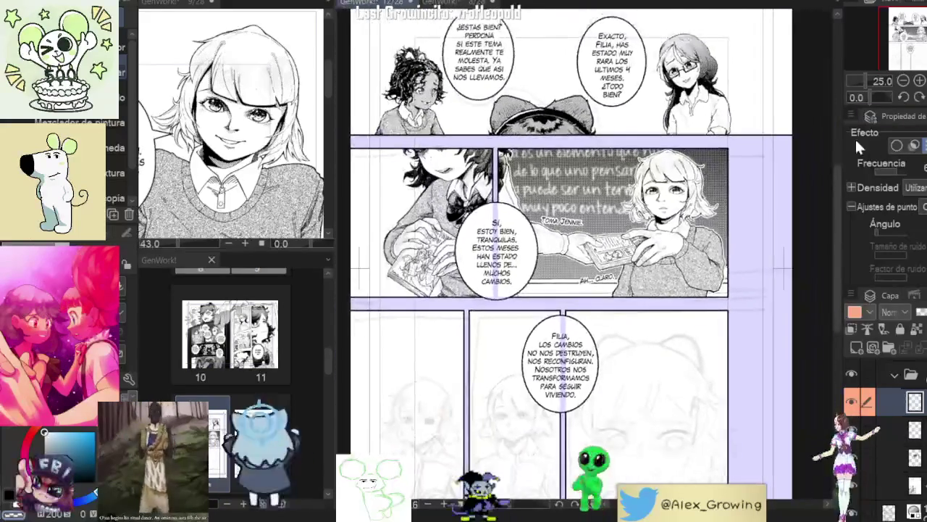
{"action": "scroll", "coordinate": [762, 134], "scroll_direction": "down", "scroll_amount": 1}
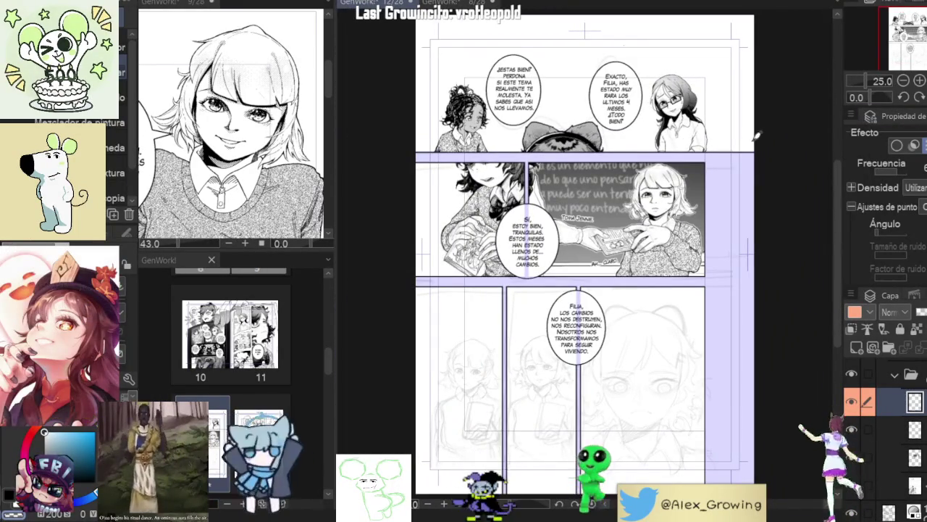
{"action": "left_click", "coordinate": [435, 8]}
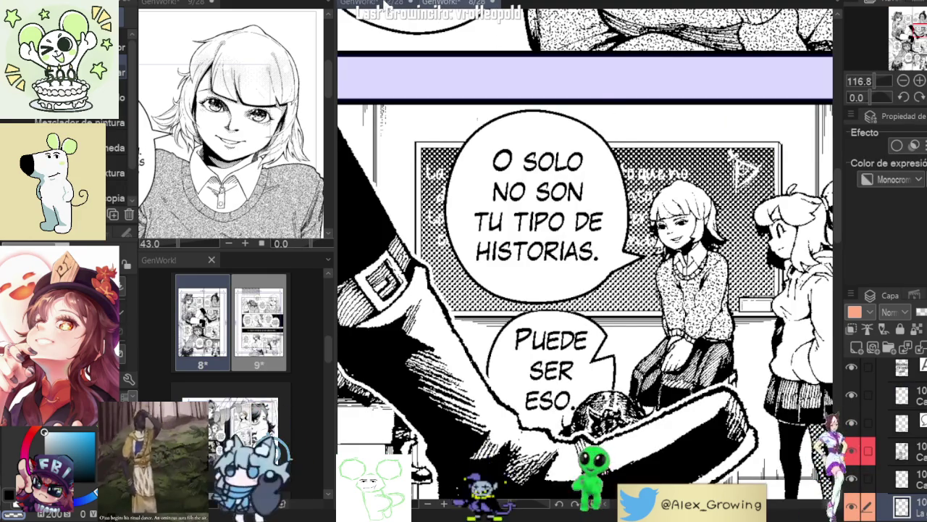
{"action": "left_click", "coordinate": [384, 6]}
{"action": "scroll", "coordinate": [594, 121], "scroll_direction": "up", "scroll_amount": 1}
{"action": "scroll", "coordinate": [594, 122], "scroll_direction": "up", "scroll_amount": 1}
{"action": "scroll", "coordinate": [594, 122], "scroll_direction": "up", "scroll_amount": 1}
{"action": "scroll", "coordinate": [597, 37], "scroll_direction": "up", "scroll_amount": 1}
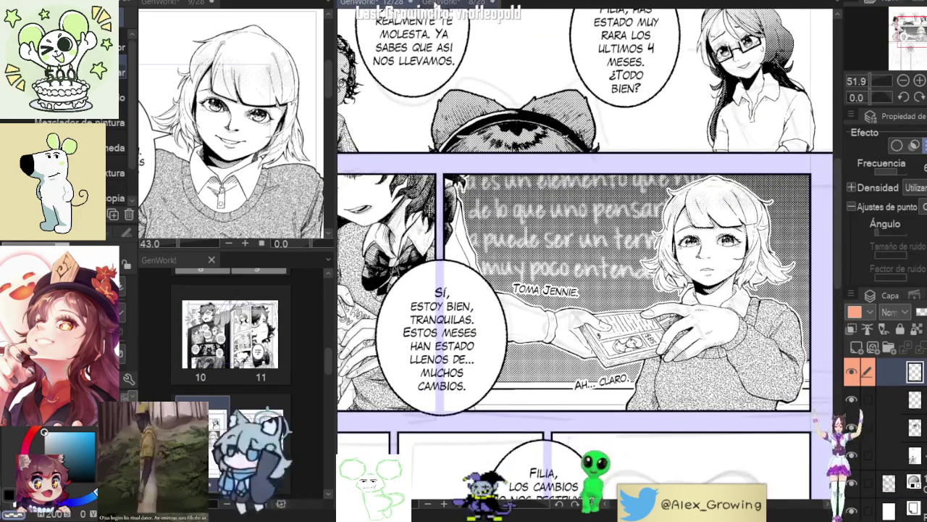
{"action": "left_click", "coordinate": [435, 5]}
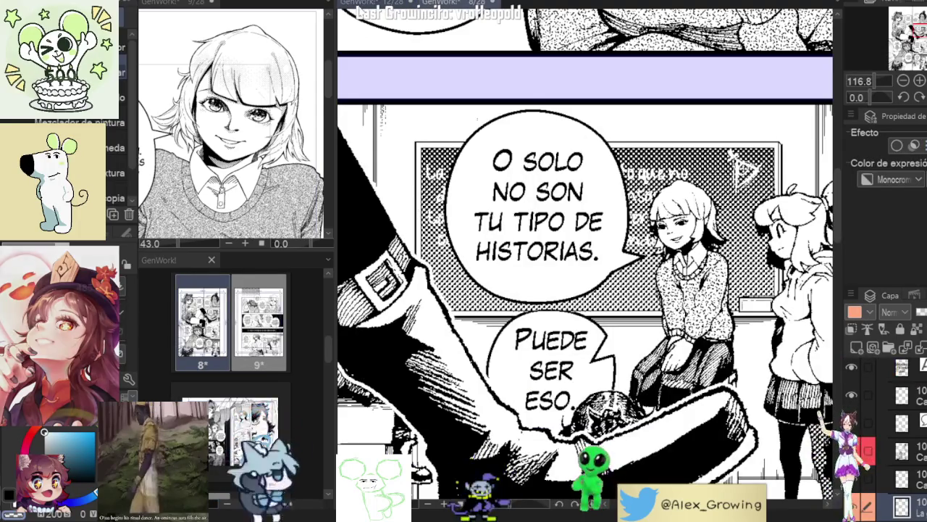
{"action": "left_click", "coordinate": [385, 6]}
{"action": "scroll", "coordinate": [614, 133], "scroll_direction": "up", "scroll_amount": 2}
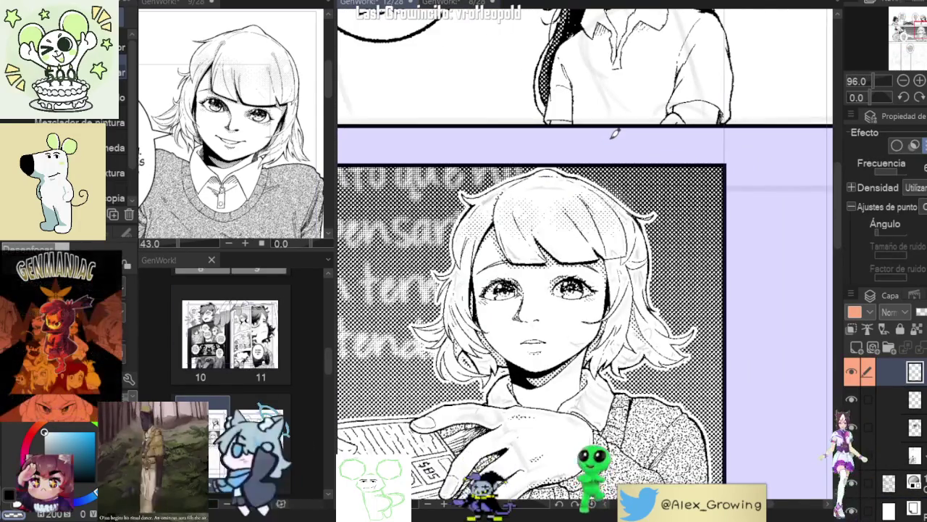
{"action": "left_click", "coordinate": [856, 397]}
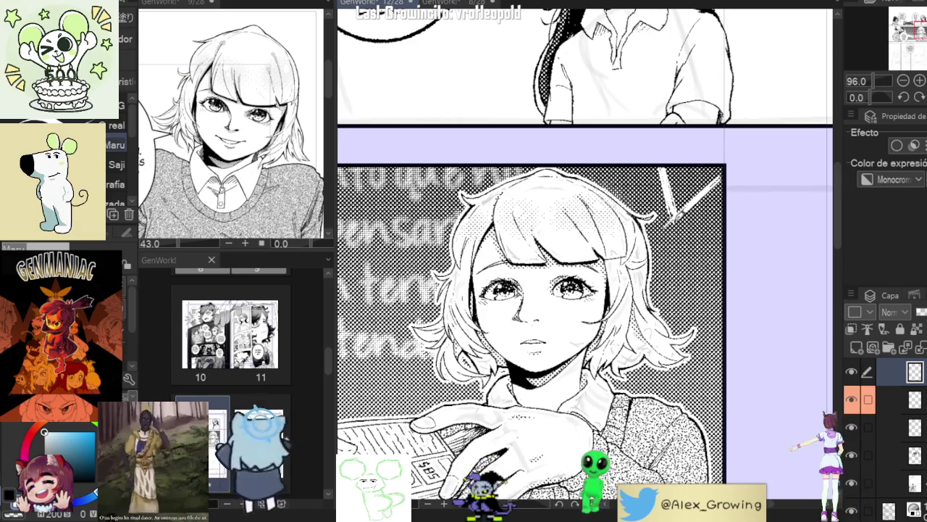
{"action": "left_click", "coordinate": [458, 4]}
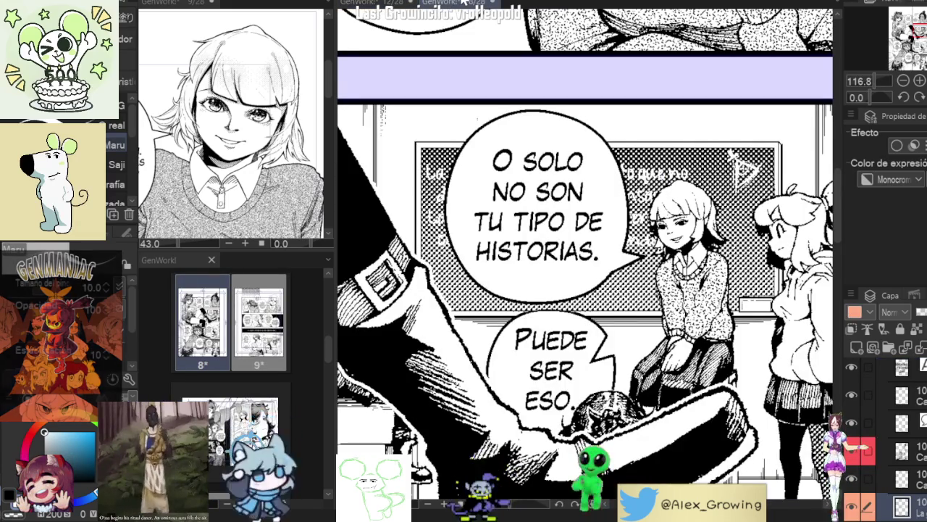
{"action": "left_click", "coordinate": [384, 4]}
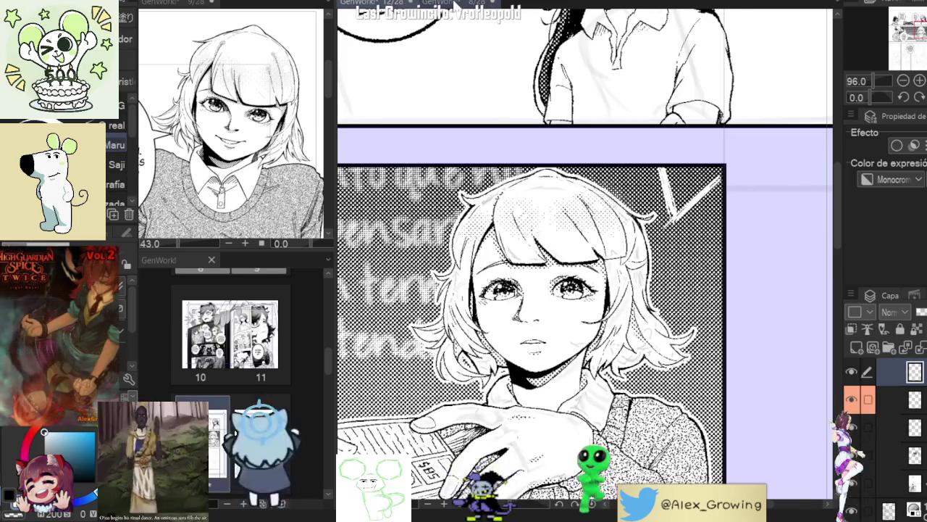
{"action": "left_click", "coordinate": [464, 4]}
{"action": "left_click", "coordinate": [444, 3]}
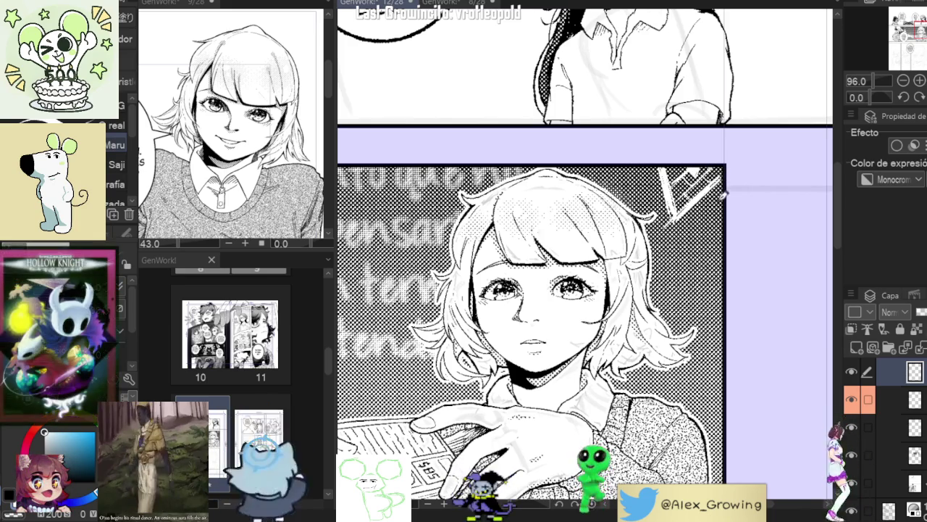
{"action": "left_click", "coordinate": [479, 4]}
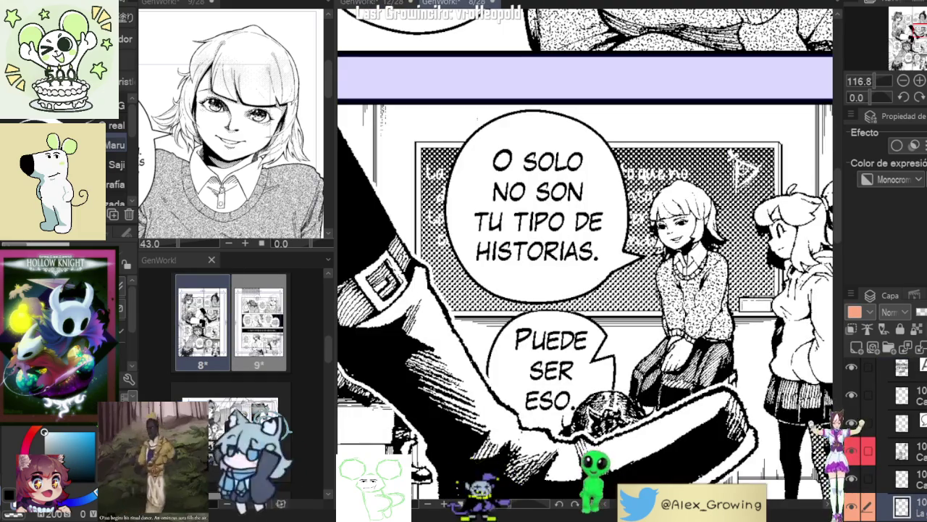
{"action": "key", "text": "ctrl+Tab"}
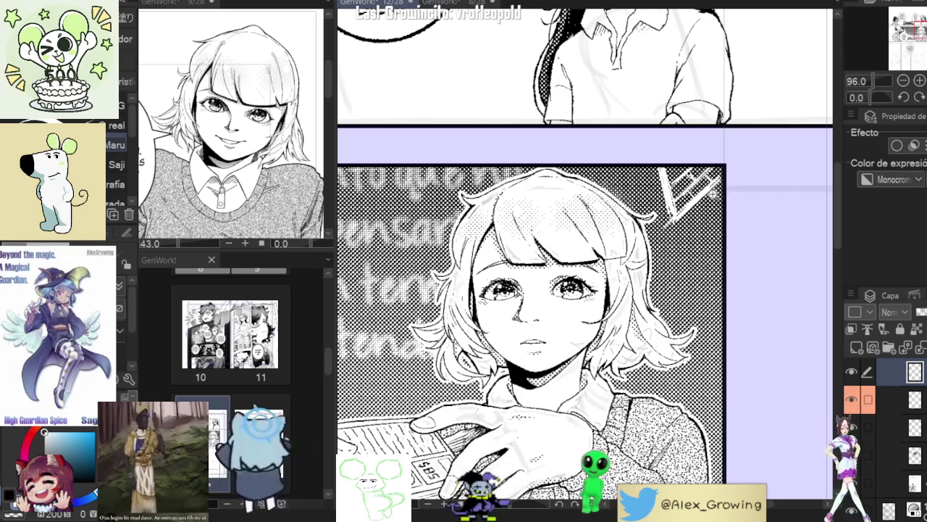
{"action": "scroll", "coordinate": [712, 192], "scroll_direction": "down", "scroll_amount": 3}
{"action": "scroll", "coordinate": [745, 174], "scroll_direction": "up", "scroll_amount": 3}
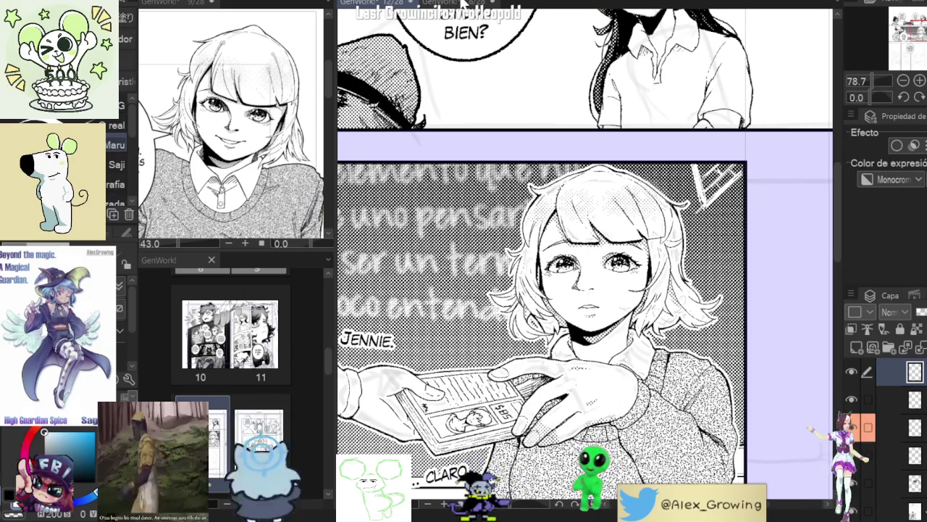
Step: Move the 'TOMA JENNIE.' caption down and right, just above the outstretched hand
{"action": "scroll", "coordinate": [882, 180], "scroll_direction": "up", "scroll_amount": 1}
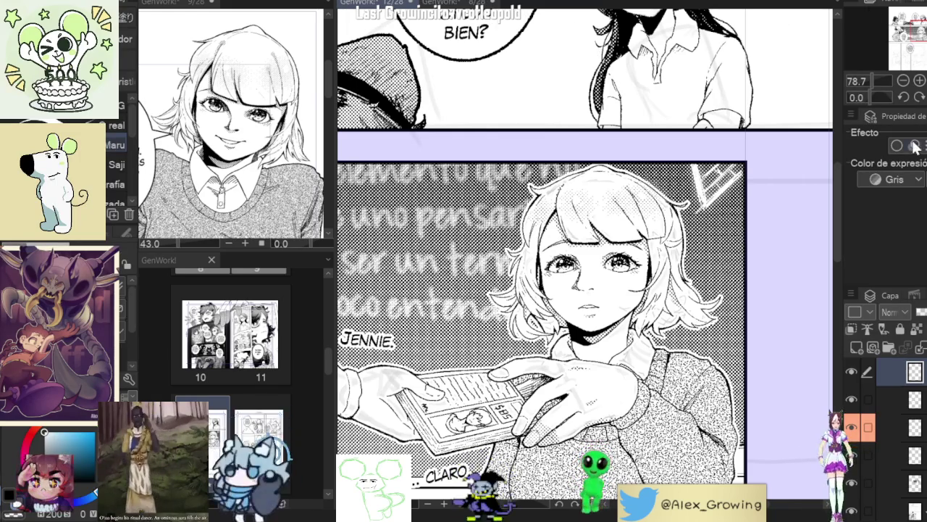
{"action": "left_click", "coordinate": [756, 182]}
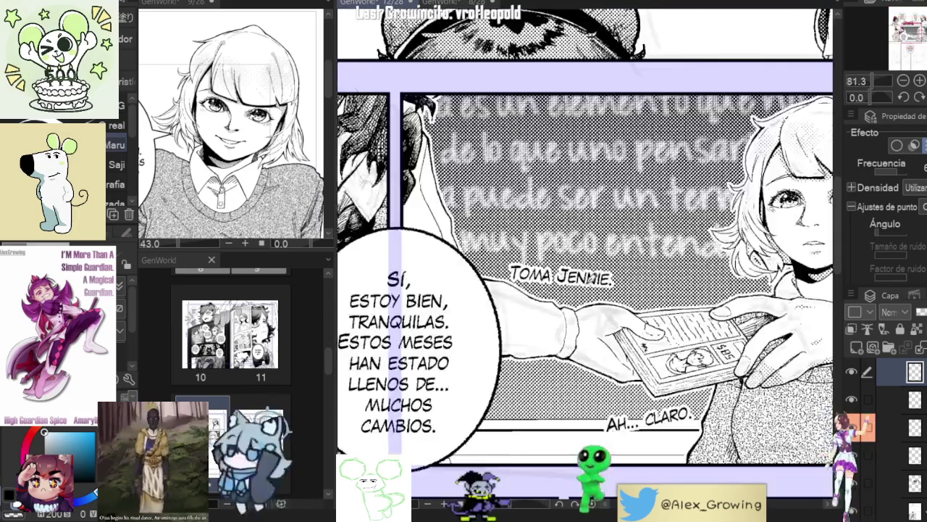
{"action": "mouse_move", "coordinate": [592, 275]}
{"action": "left_mouse_down"}
{"action": "mouse_move", "coordinate": [615, 269]}
{"action": "mouse_move", "coordinate": [627, 285]}
{"action": "left_mouse_up"}
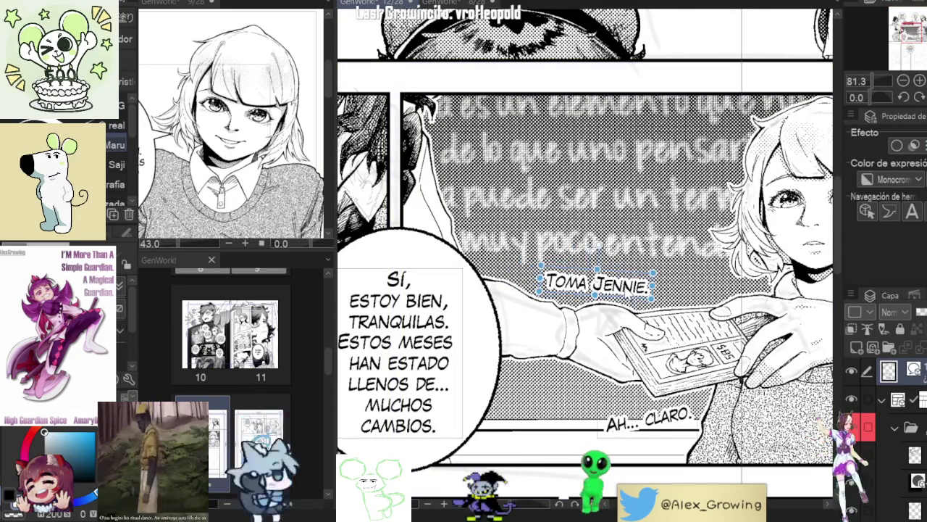
{"action": "scroll", "coordinate": [625, 285], "scroll_direction": "down", "scroll_amount": 3}
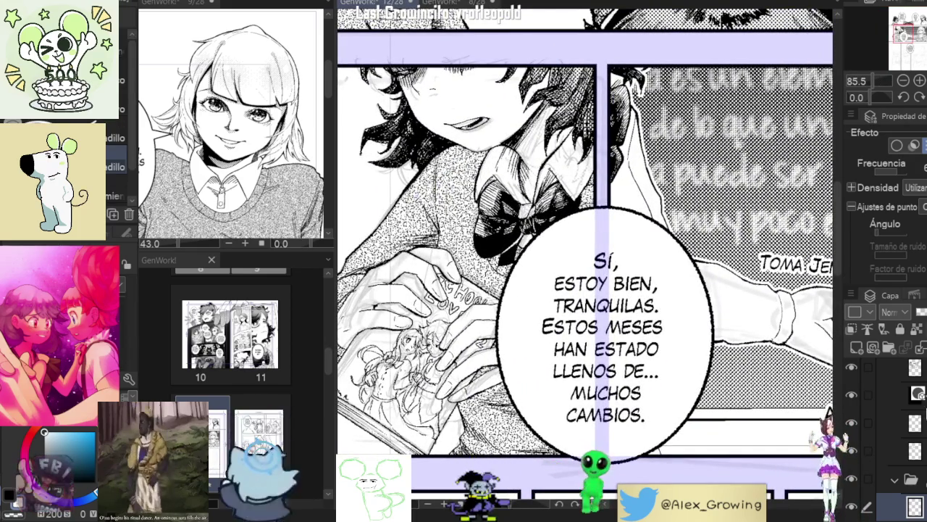
Step: Browse the layer stack, selecting the top drawing layer and then the screentone layer
{"action": "left_click", "coordinate": [860, 382]}
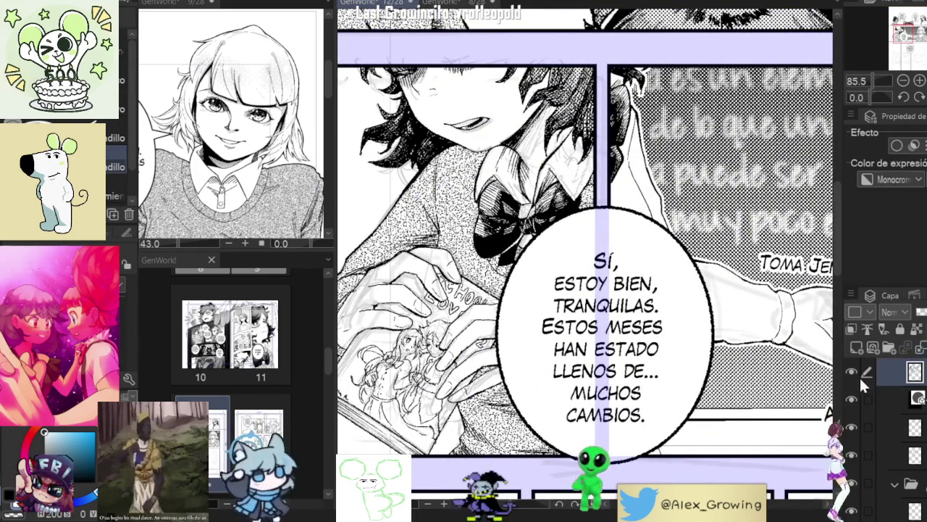
{"action": "scroll", "coordinate": [862, 380], "scroll_direction": "up", "scroll_amount": 1}
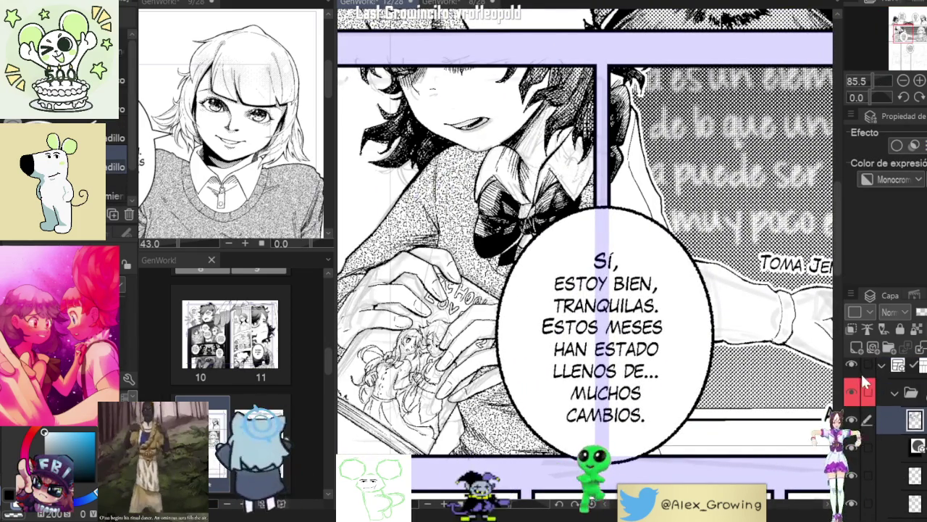
{"action": "scroll", "coordinate": [868, 395], "scroll_direction": "up", "scroll_amount": 1}
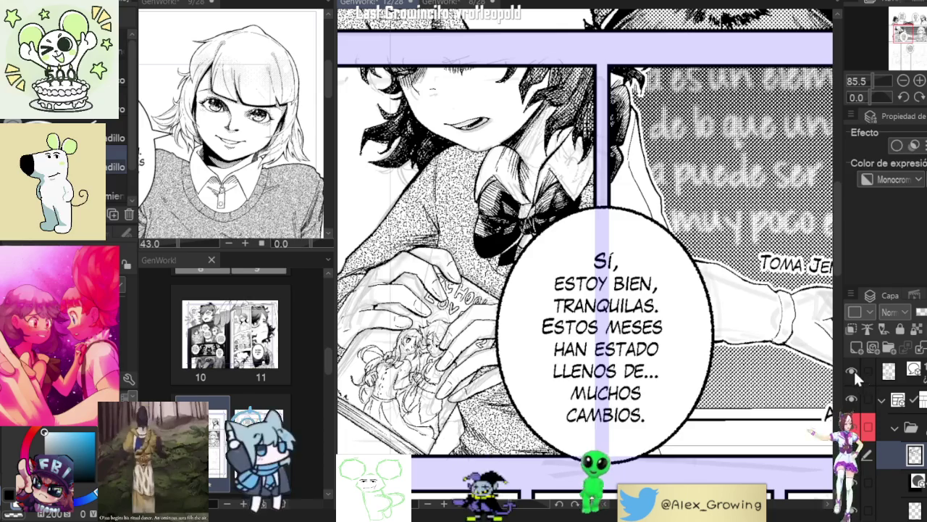
{"action": "left_click", "coordinate": [889, 369]}
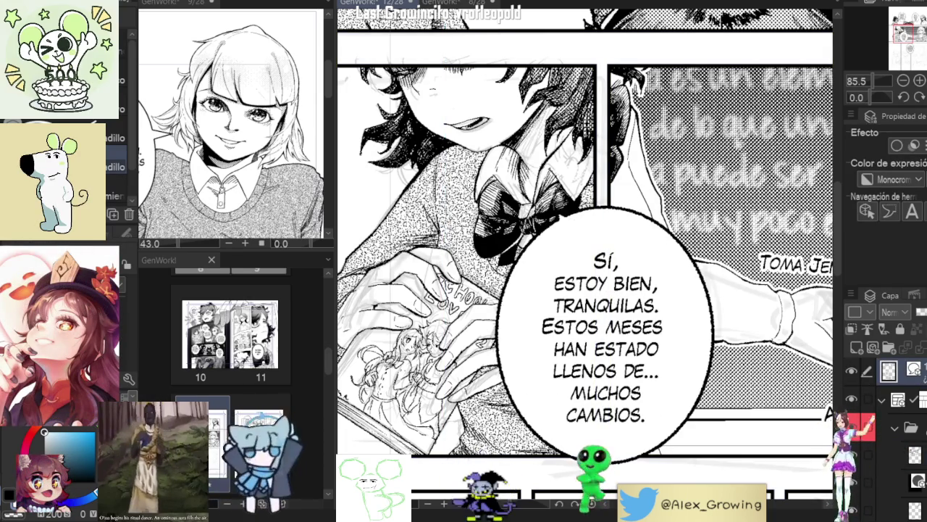
{"action": "scroll", "coordinate": [569, 221], "scroll_direction": "down", "scroll_amount": 1}
{"action": "scroll", "coordinate": [572, 225], "scroll_direction": "down", "scroll_amount": 1}
{"action": "scroll", "coordinate": [575, 226], "scroll_direction": "up", "scroll_amount": 1}
{"action": "scroll", "coordinate": [575, 226], "scroll_direction": "up", "scroll_amount": 1}
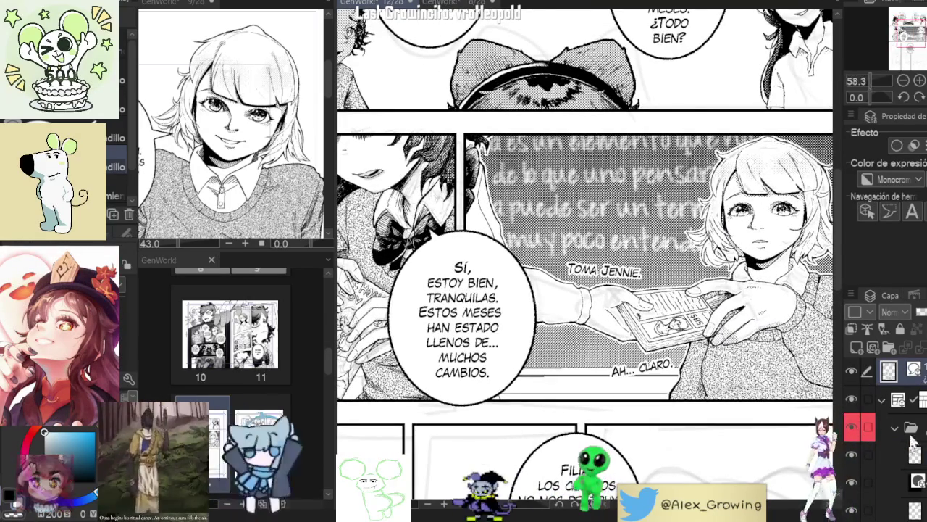
{"action": "scroll", "coordinate": [860, 456], "scroll_direction": "down", "scroll_amount": 2}
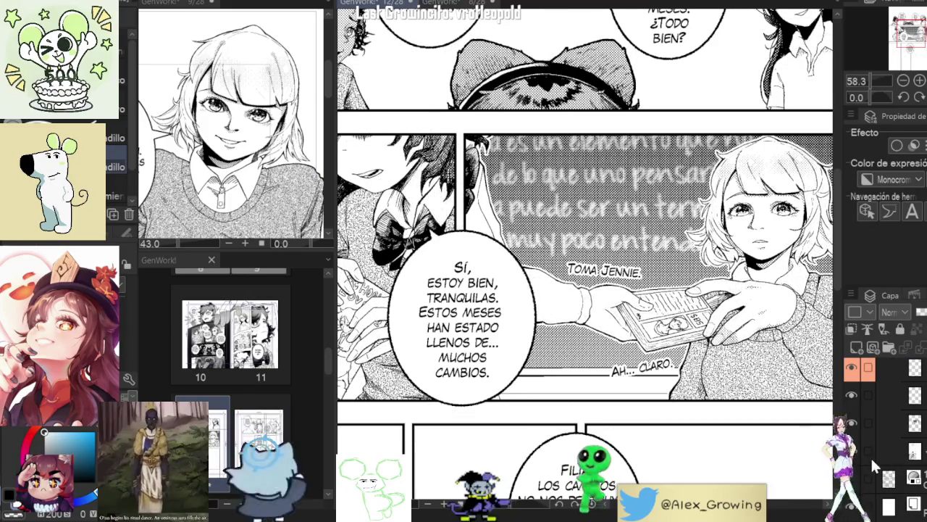
{"action": "scroll", "coordinate": [869, 456], "scroll_direction": "up", "scroll_amount": 2}
{"action": "left_click", "coordinate": [852, 413]}
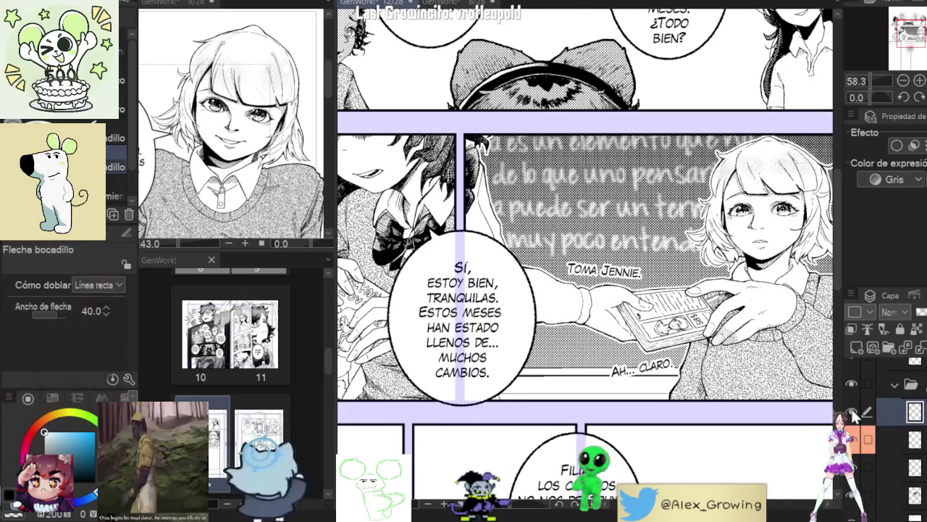
{"action": "scroll", "coordinate": [892, 410], "scroll_direction": "up", "scroll_amount": 2}
{"action": "scroll", "coordinate": [892, 408], "scroll_direction": "down", "scroll_amount": 2}
{"action": "left_click", "coordinate": [892, 418]}
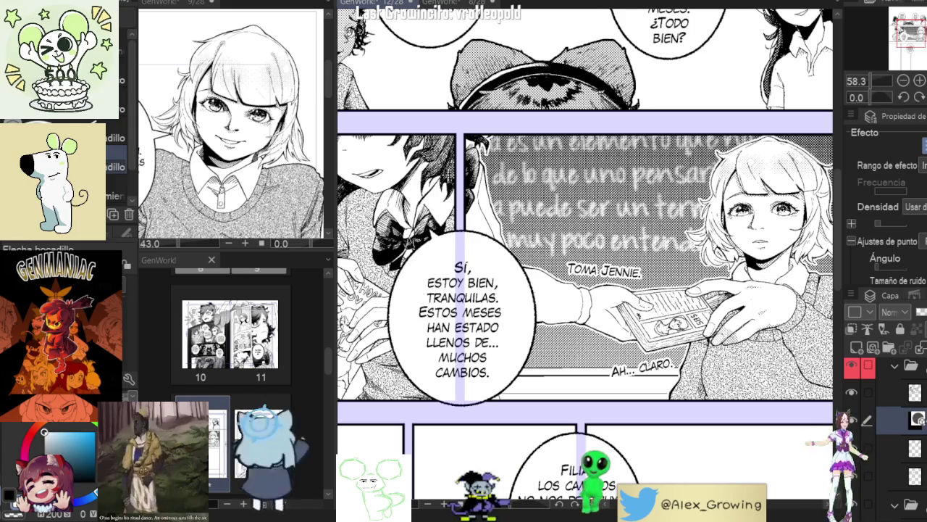
Step: Choose the Refer other layers fill sub-tool, frame the hand-off panel, and activate the top pen layer
{"action": "key", "text": "g"}
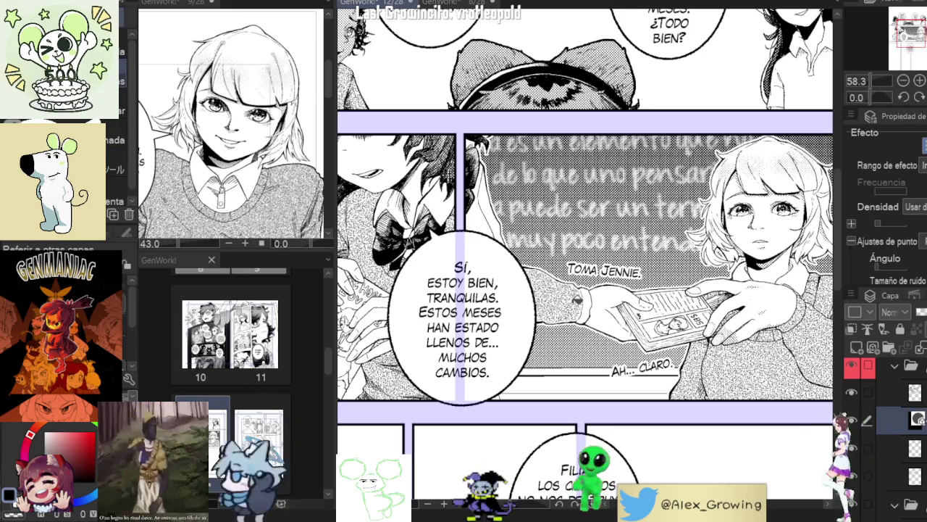
{"action": "scroll", "coordinate": [594, 294], "scroll_direction": "up", "scroll_amount": 2}
{"action": "scroll", "coordinate": [594, 294], "scroll_direction": "up", "scroll_amount": 3}
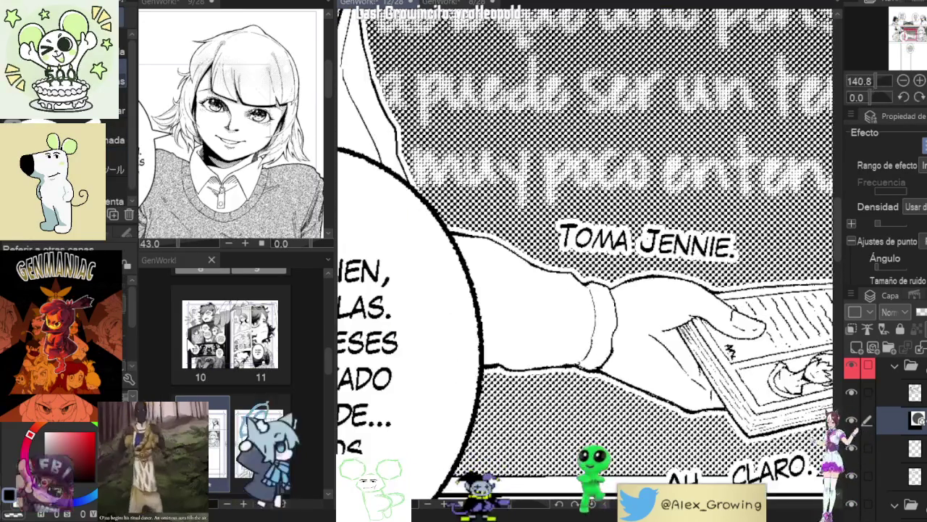
{"action": "scroll", "coordinate": [884, 434], "scroll_direction": "down", "scroll_amount": 2}
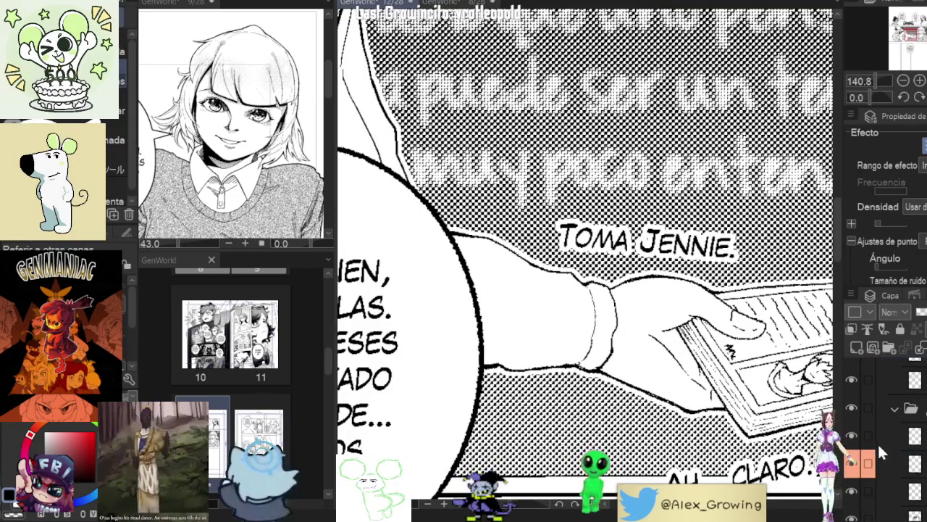
{"action": "scroll", "coordinate": [728, 352], "scroll_direction": "down", "scroll_amount": 2}
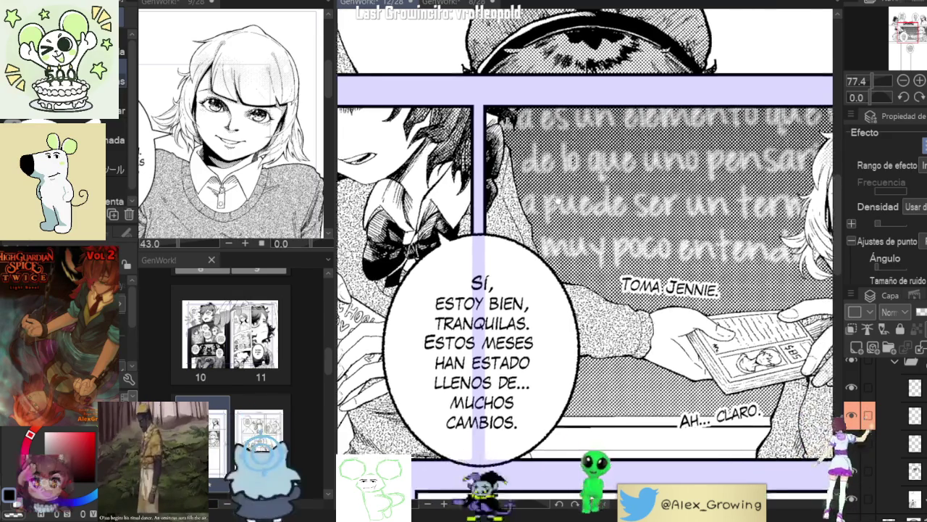
{"action": "left_click_drag", "start_coordinate": [560, 174], "coordinate": [459, 121]}
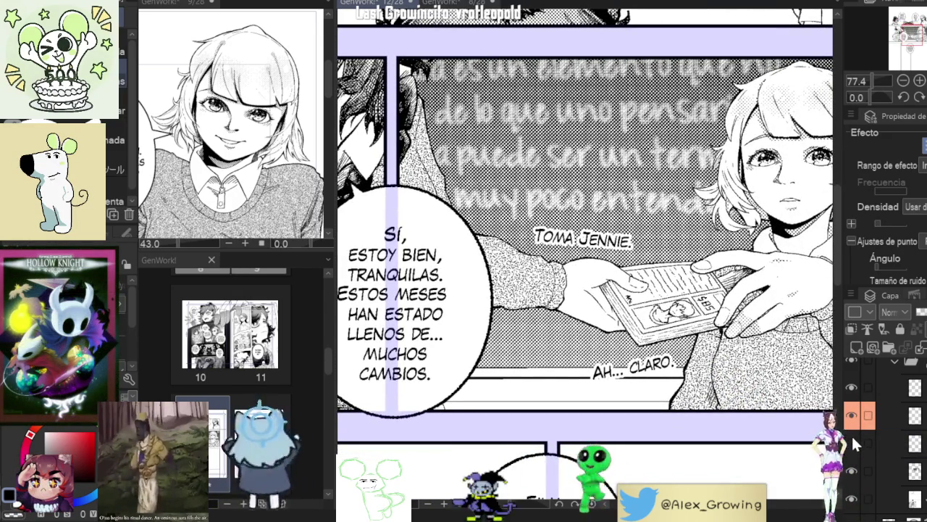
{"action": "mouse_move", "coordinate": [819, 211]}
{"action": "left_mouse_down"}
{"action": "mouse_move", "coordinate": [464, 41]}
{"action": "mouse_move", "coordinate": [499, 44]}
{"action": "mouse_move", "coordinate": [393, 290]}
{"action": "mouse_move", "coordinate": [621, 179]}
{"action": "mouse_move", "coordinate": [667, 282]}
{"action": "left_mouse_up"}
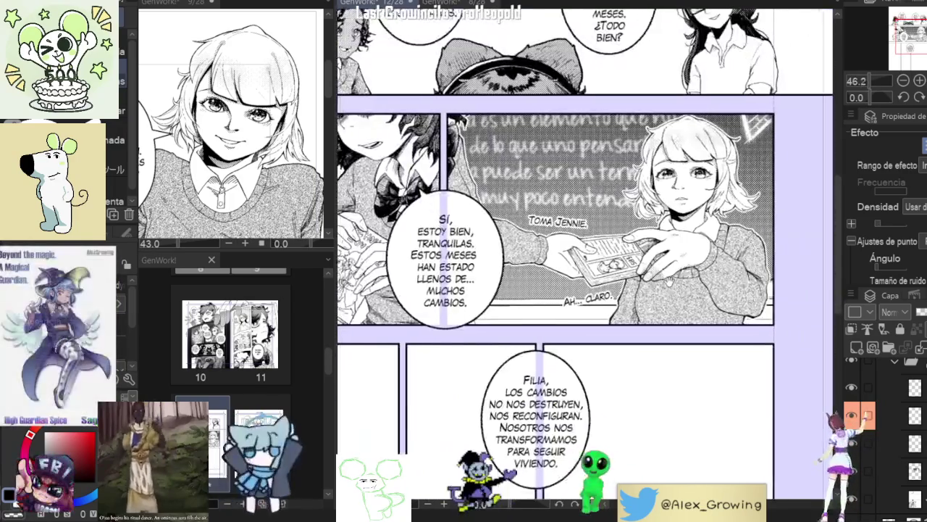
{"action": "mouse_move", "coordinate": [543, 310]}
{"action": "left_mouse_down"}
{"action": "mouse_move", "coordinate": [525, 317]}
{"action": "mouse_move", "coordinate": [565, 312]}
{"action": "left_mouse_up"}
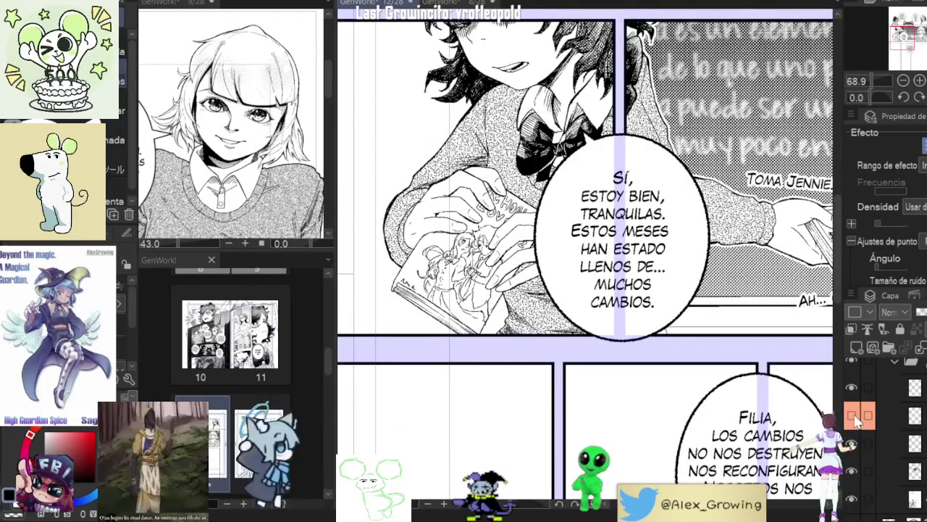
{"action": "scroll", "coordinate": [851, 440], "scroll_direction": "up", "scroll_amount": 3}
{"action": "left_click", "coordinate": [862, 374]}
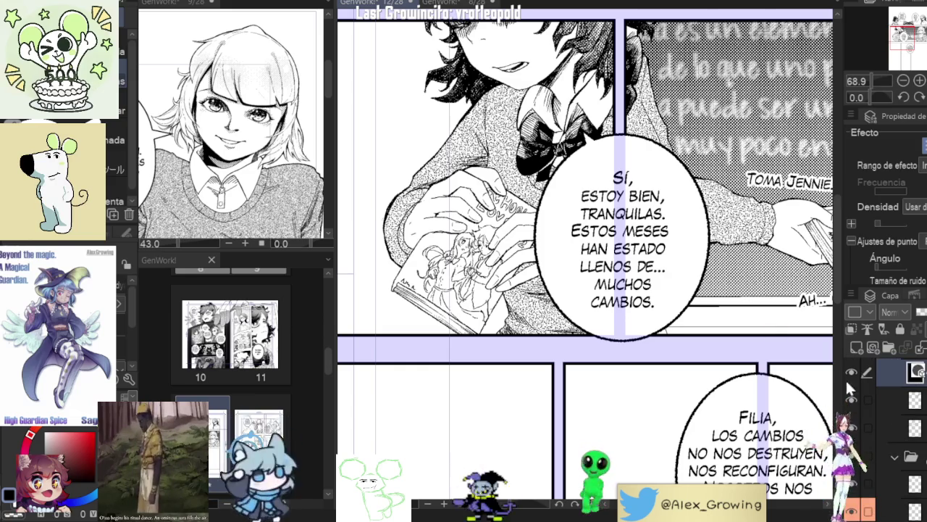
{"action": "scroll", "coordinate": [663, 331], "scroll_direction": "up", "scroll_amount": 2}
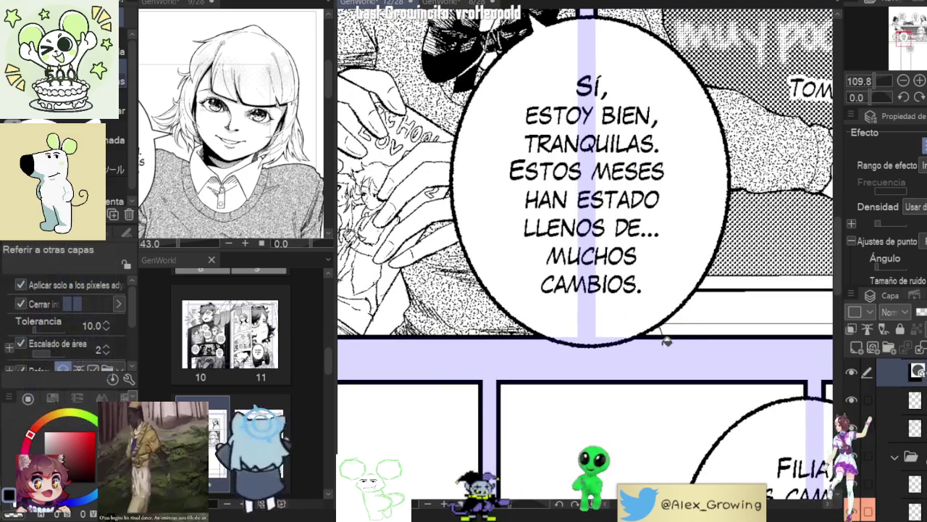
{"action": "scroll", "coordinate": [657, 331], "scroll_direction": "down", "scroll_amount": 2}
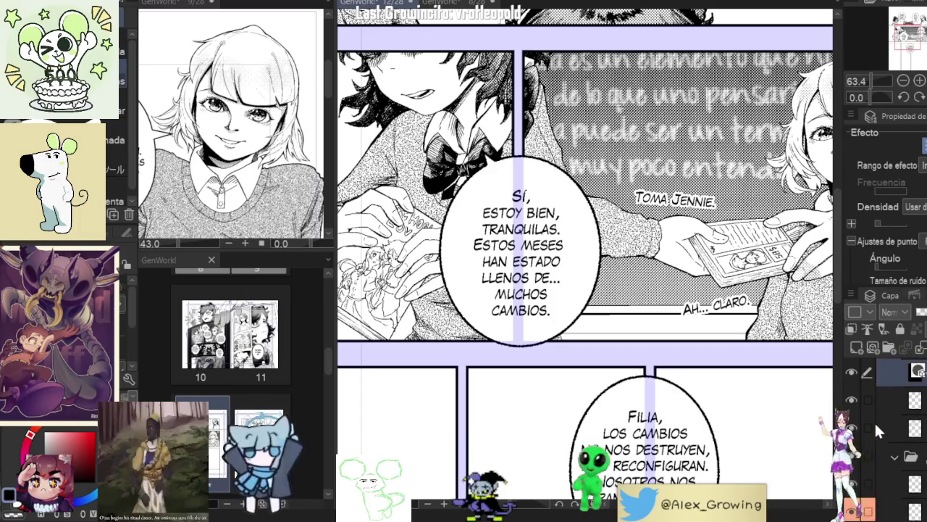
{"action": "scroll", "coordinate": [876, 418], "scroll_direction": "down", "scroll_amount": 4}
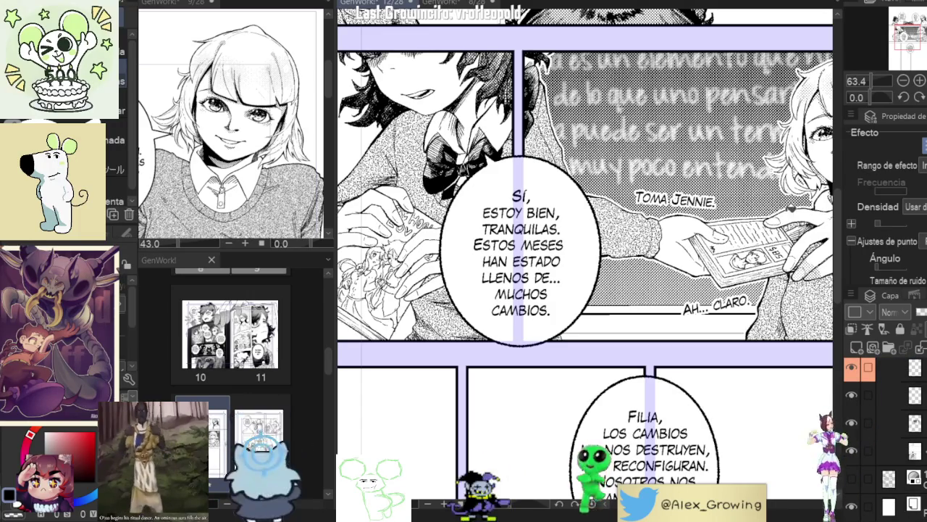
{"action": "key", "text": "ctrl+0"}
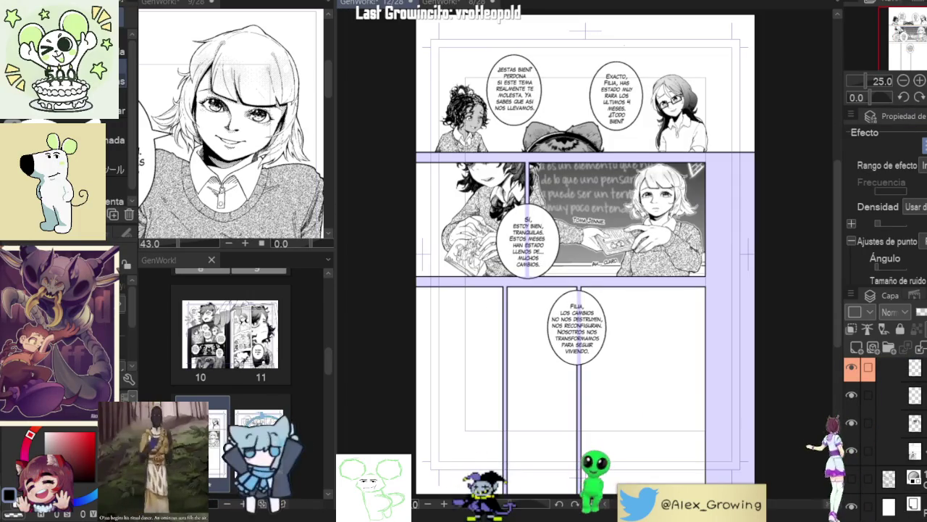
{"action": "scroll", "coordinate": [746, 185], "scroll_direction": "up", "scroll_amount": 5}
{"action": "key", "text": "g"}
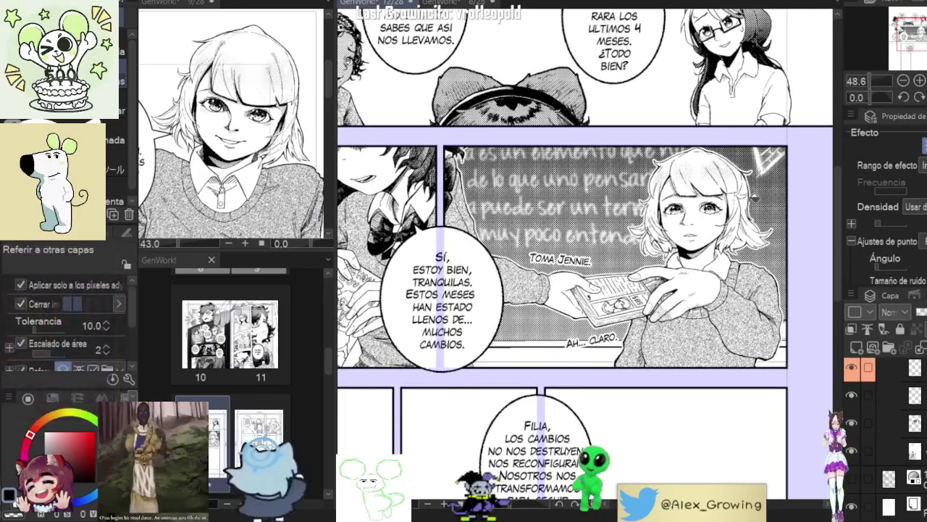
{"action": "scroll", "coordinate": [746, 185], "scroll_direction": "down", "scroll_amount": 3}
{"action": "key", "text": "ctrl+0"}
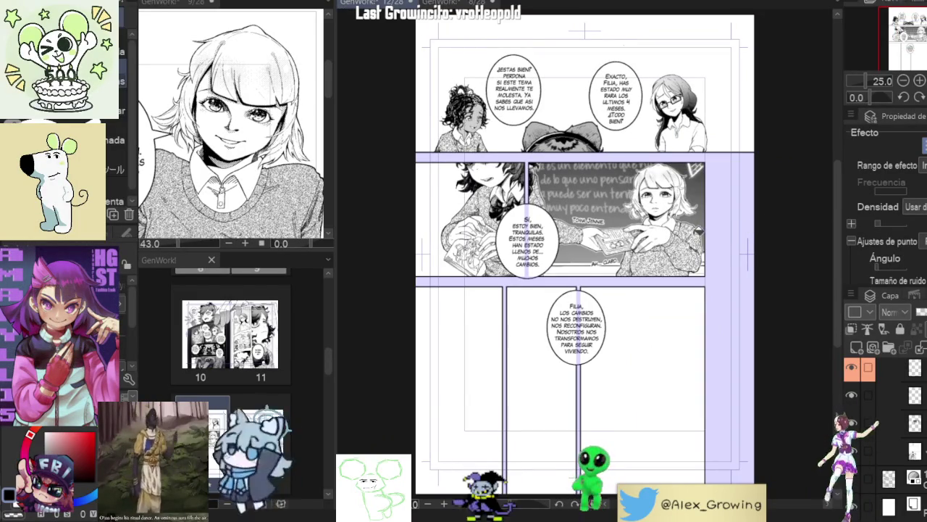
{"action": "scroll", "coordinate": [590, 233], "scroll_direction": "up", "scroll_amount": 2}
{"action": "scroll", "coordinate": [580, 224], "scroll_direction": "up", "scroll_amount": 1}
{"action": "scroll", "coordinate": [565, 214], "scroll_direction": "up", "scroll_amount": 1}
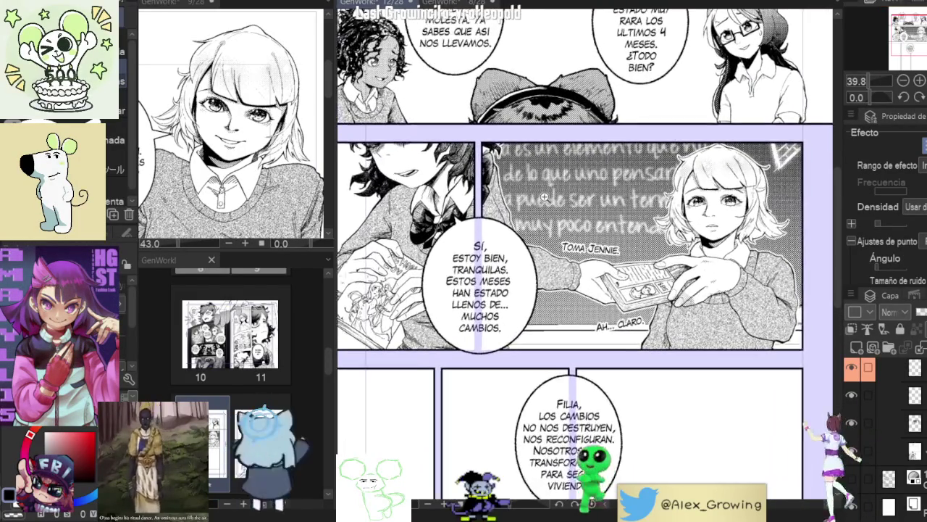
{"action": "scroll", "coordinate": [544, 197], "scroll_direction": "up", "scroll_amount": 1}
{"action": "scroll", "coordinate": [651, 239], "scroll_direction": "up", "scroll_amount": 2}
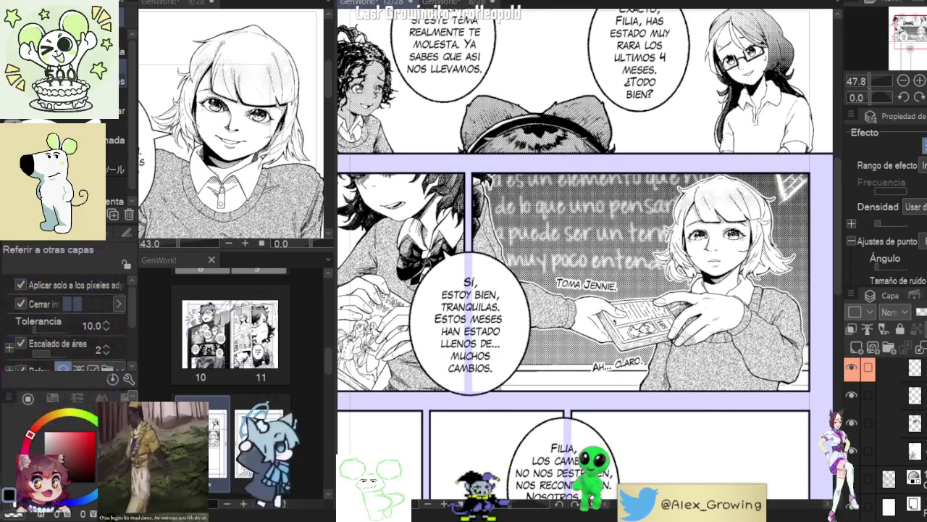
{"action": "left_click", "coordinate": [898, 394]}
{"action": "left_click", "coordinate": [888, 390]}
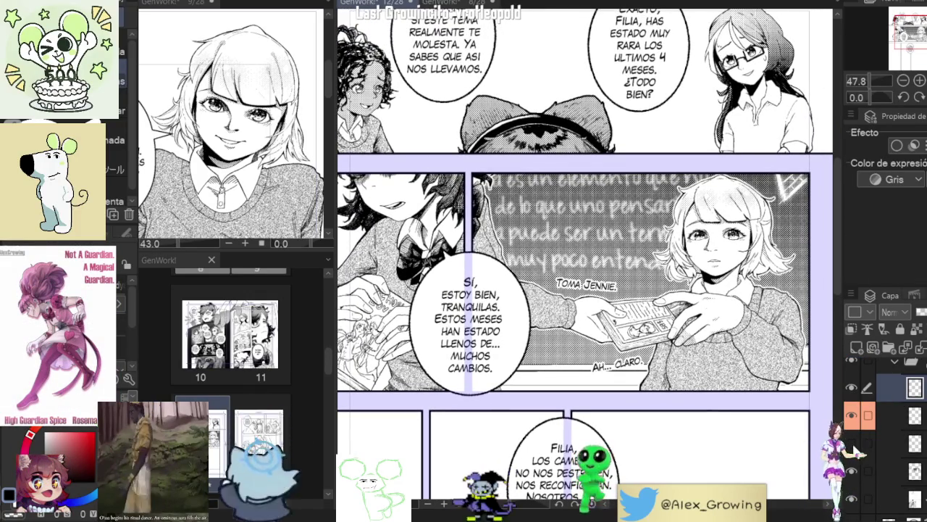
{"action": "left_click", "coordinate": [891, 442]}
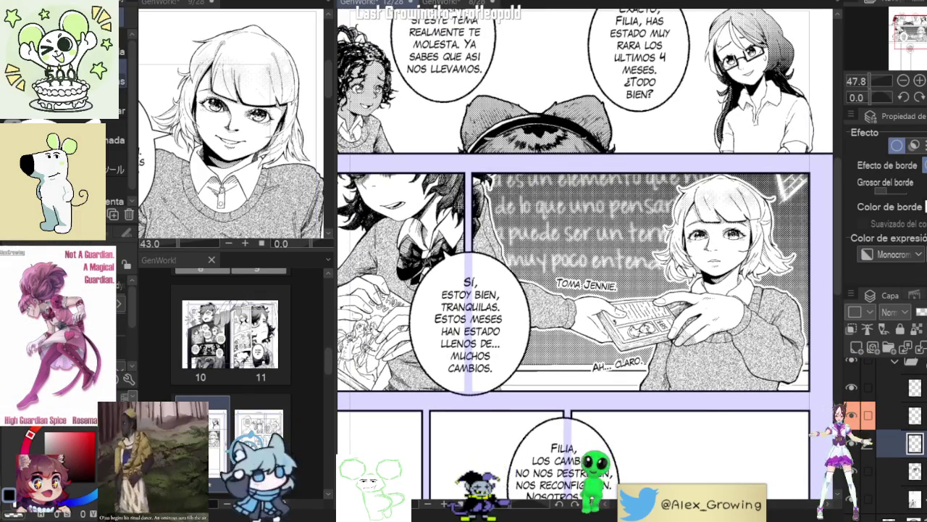
{"action": "key", "text": "ctrl+0"}
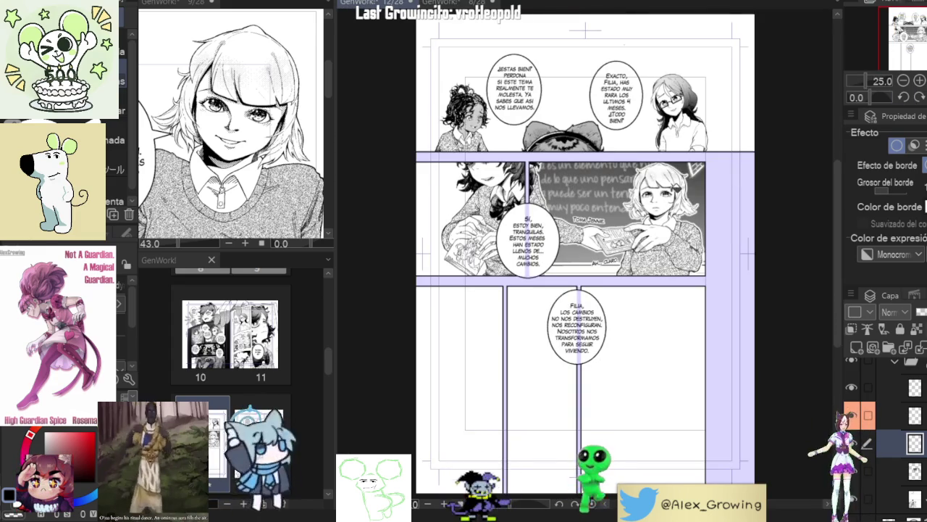
{"action": "scroll", "coordinate": [681, 181], "scroll_direction": "up", "scroll_amount": 3}
{"action": "left_click_drag", "start_coordinate": [585, 174], "coordinate": [581, 231]}
{"action": "scroll", "coordinate": [601, 231], "scroll_direction": "down", "scroll_amount": 2}
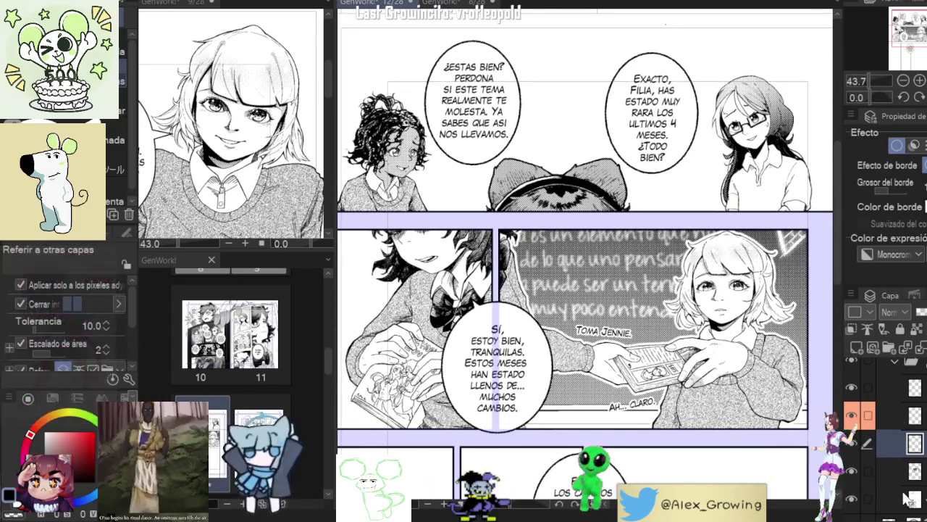
{"action": "mouse_move", "coordinate": [639, 313]}
{"action": "left_mouse_down"}
{"action": "mouse_move", "coordinate": [609, 320]}
{"action": "mouse_move", "coordinate": [556, 249]}
{"action": "left_mouse_up"}
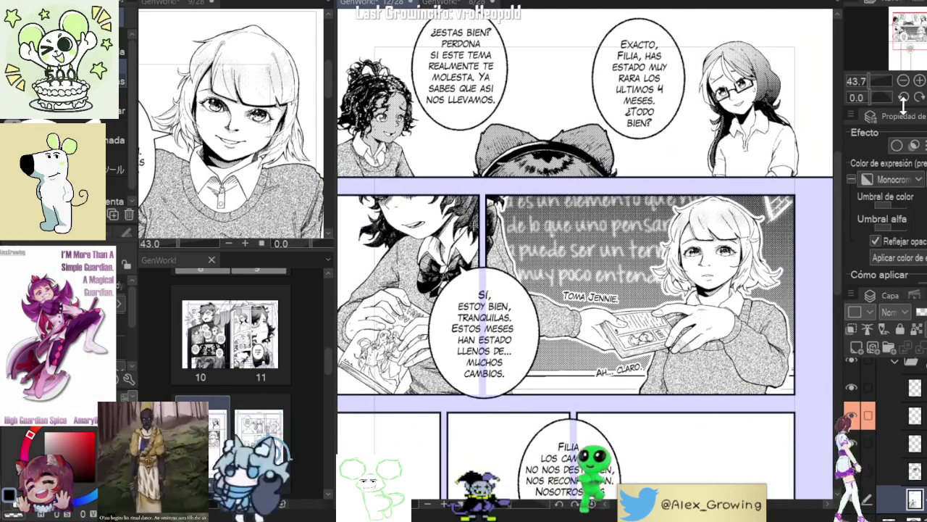
{"action": "key", "text": "ctrl+0"}
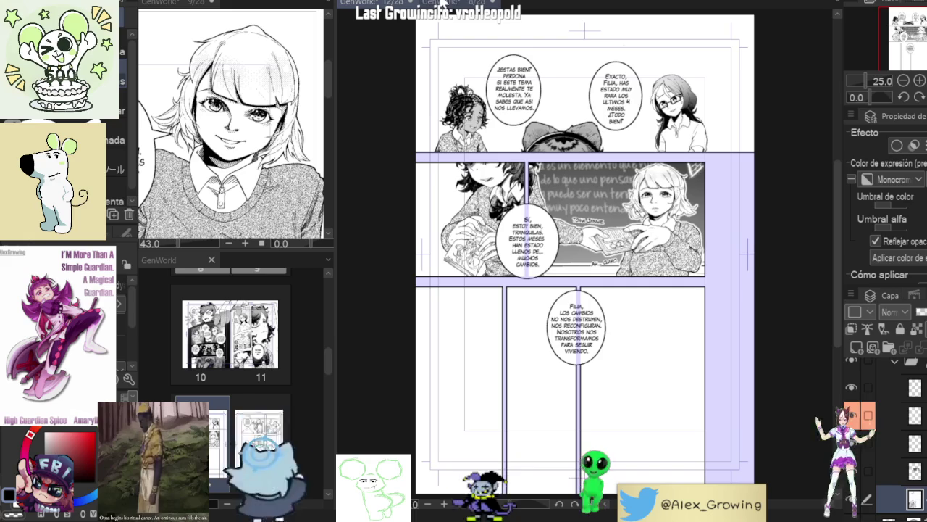
Step: Fit page 8 in view and flip between the page 8 and page 12 documents
{"action": "left_click", "coordinate": [448, 4]}
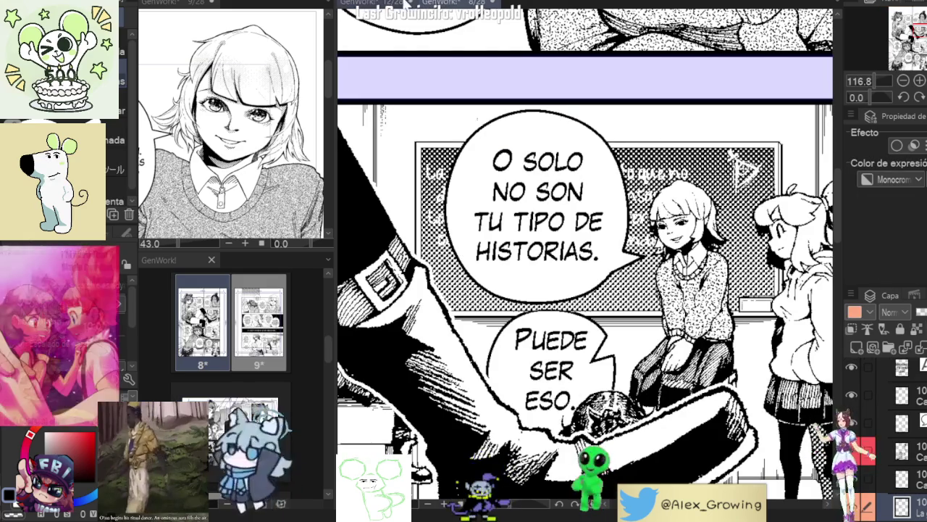
{"action": "key", "text": "ctrl+0"}
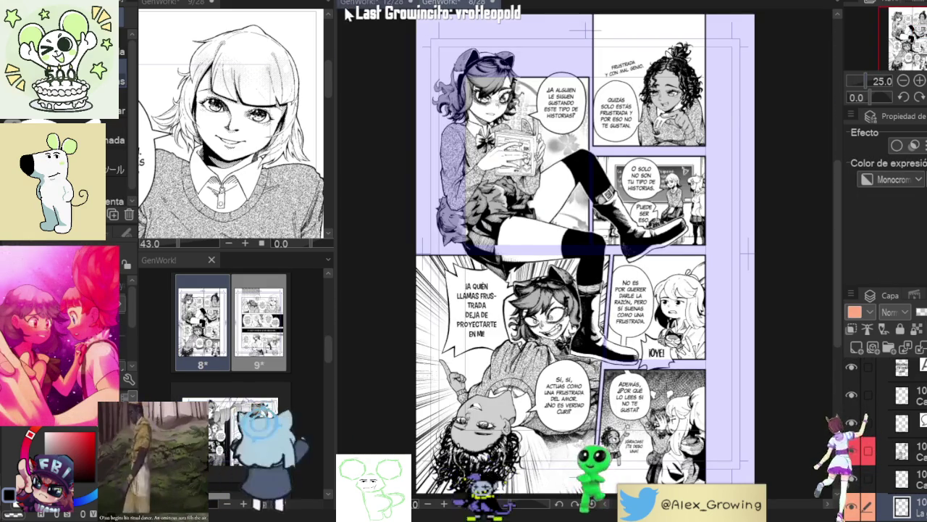
{"action": "left_click", "coordinate": [378, 5]}
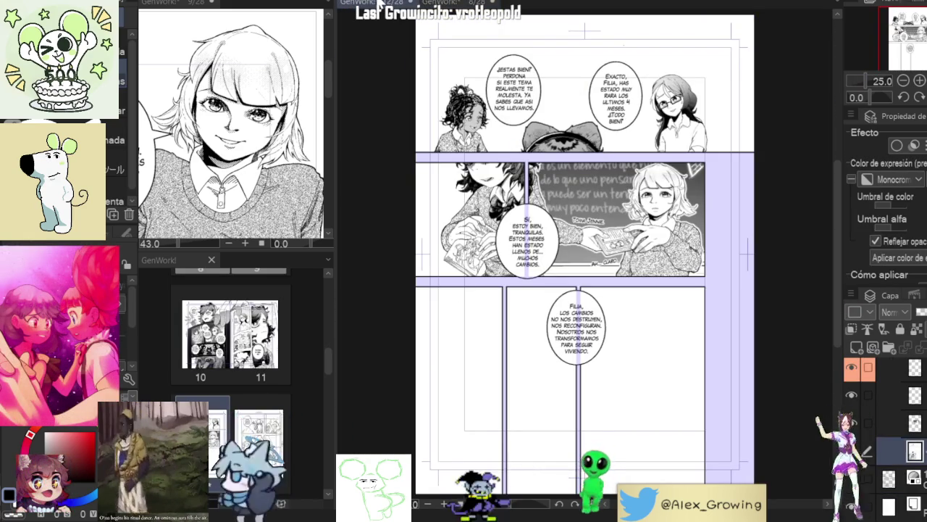
{"action": "left_click", "coordinate": [464, 4]}
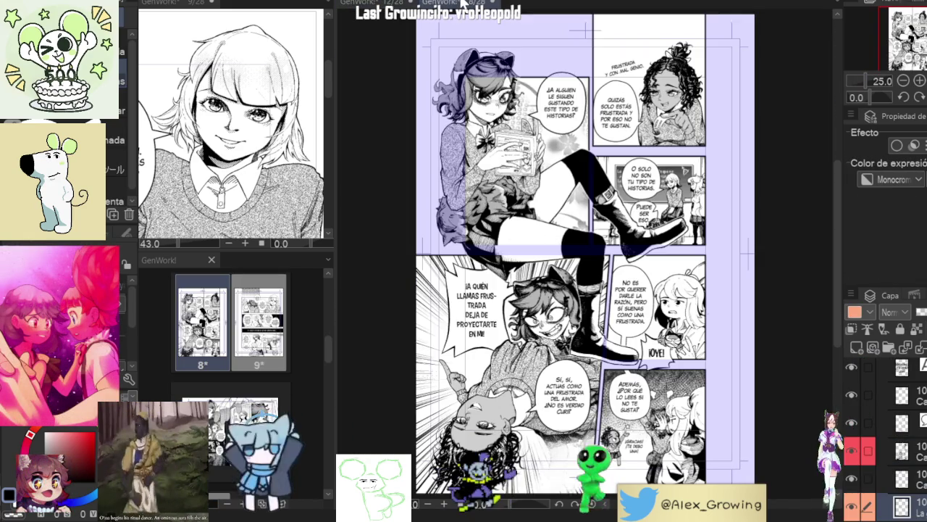
{"action": "left_click", "coordinate": [366, 6]}
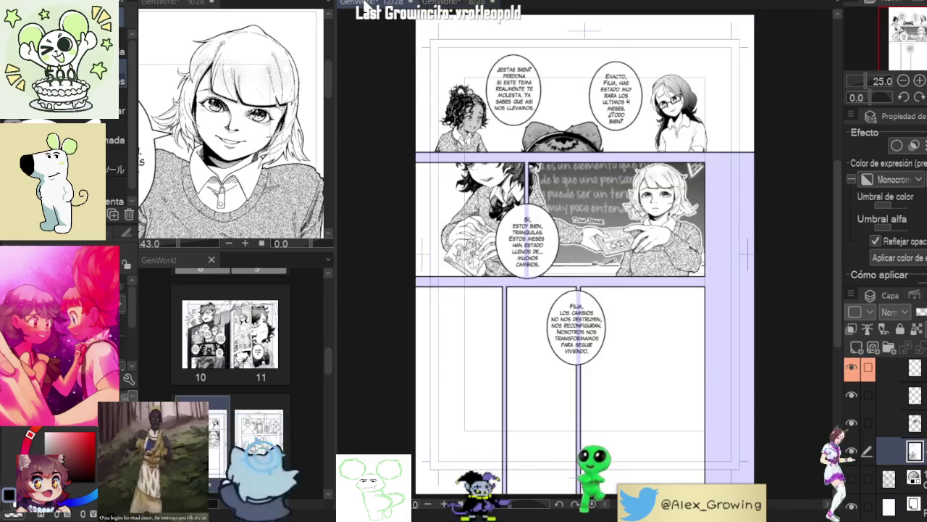
{"action": "left_click", "coordinate": [464, 4]}
{"action": "scroll", "coordinate": [723, 178], "scroll_direction": "up", "scroll_amount": 3}
{"action": "scroll", "coordinate": [723, 178], "scroll_direction": "up", "scroll_amount": 3}
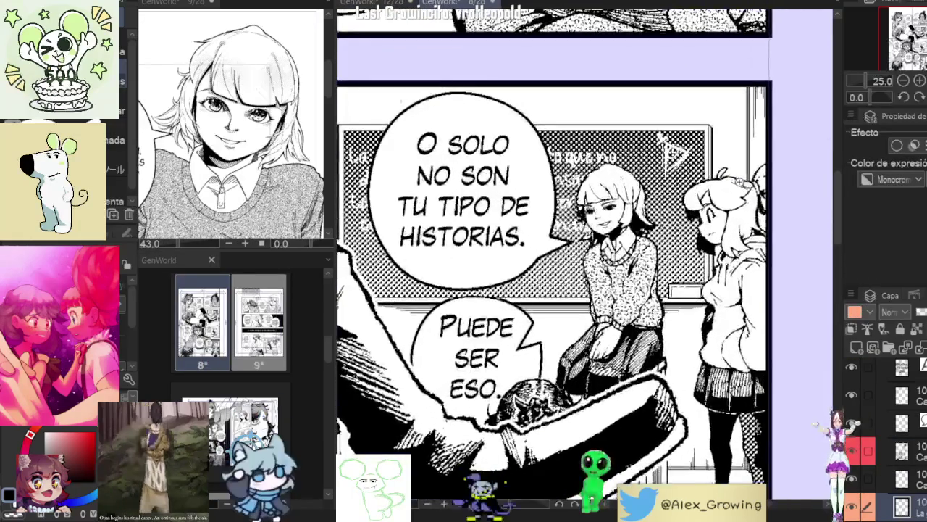
{"action": "scroll", "coordinate": [697, 255], "scroll_direction": "down", "scroll_amount": 1}
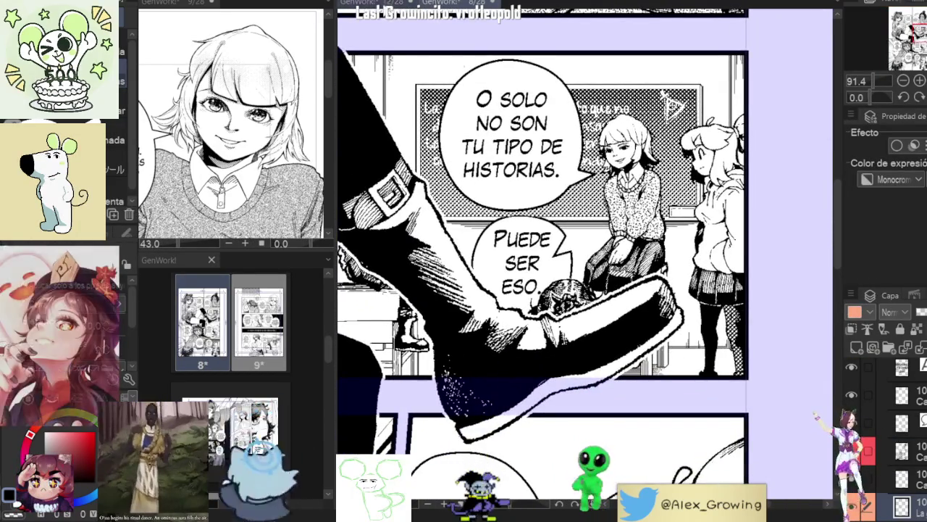
{"action": "scroll", "coordinate": [651, 229], "scroll_direction": "down", "scroll_amount": 2}
{"action": "scroll", "coordinate": [651, 229], "scroll_direction": "down", "scroll_amount": 2}
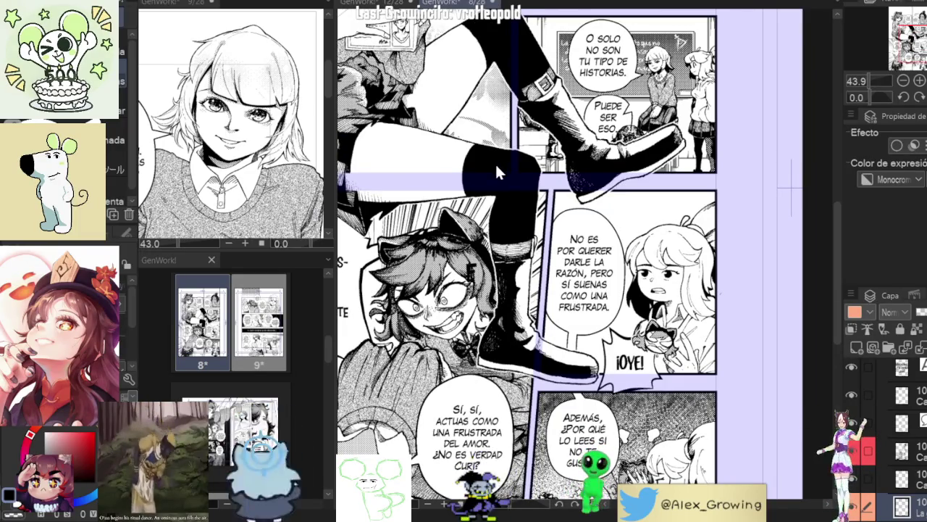
{"action": "scroll", "coordinate": [232, 326], "scroll_direction": "down", "scroll_amount": 2}
Step: Open page 12 from the page list, widen the list, and zoom into the 'Toma Jennie' panel
{"action": "double_click", "coordinate": [254, 377]}
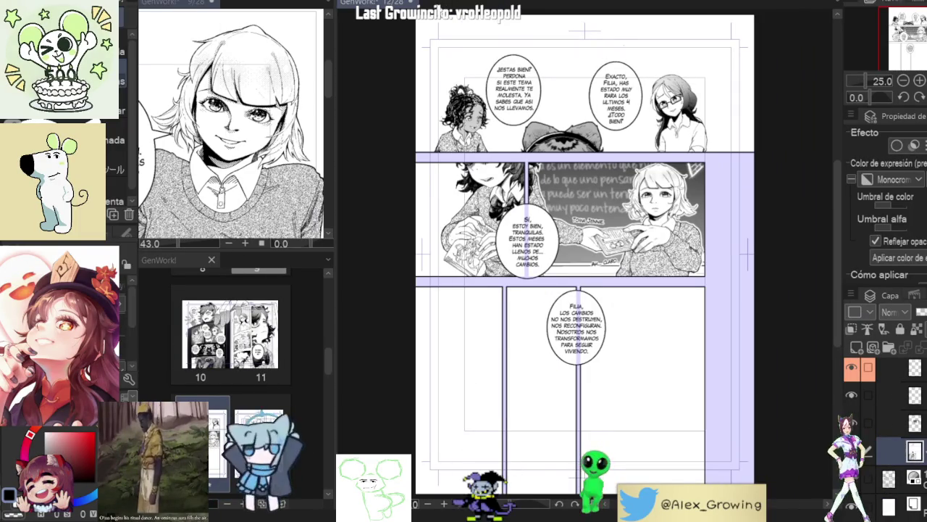
{"action": "left_click_drag", "start_coordinate": [181, 5], "coordinate": [494, 93]}
{"action": "scroll", "coordinate": [494, 93], "scroll_direction": "down", "scroll_amount": 5}
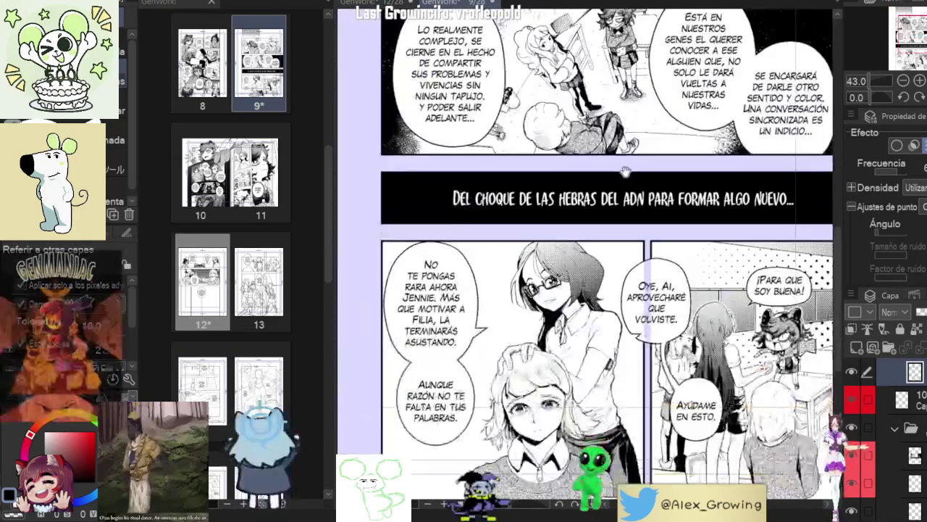
{"action": "scroll", "coordinate": [532, 415], "scroll_direction": "up", "scroll_amount": 3}
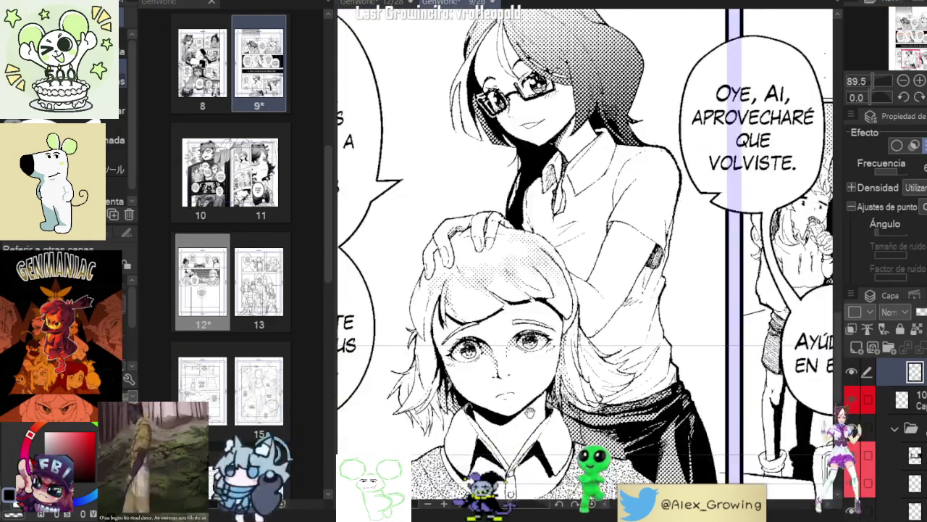
{"action": "scroll", "coordinate": [532, 415], "scroll_direction": "up", "scroll_amount": 2}
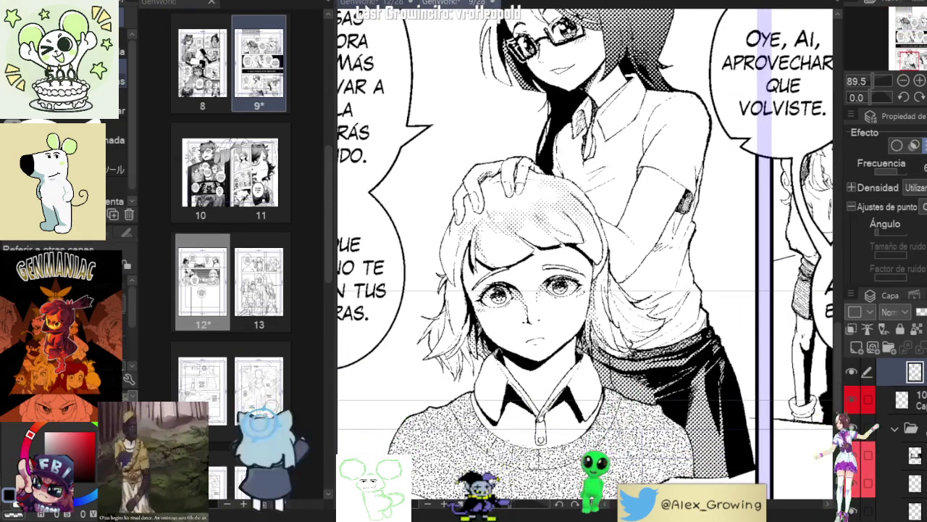
{"action": "scroll", "coordinate": [584, 261], "scroll_direction": "down", "scroll_amount": 5}
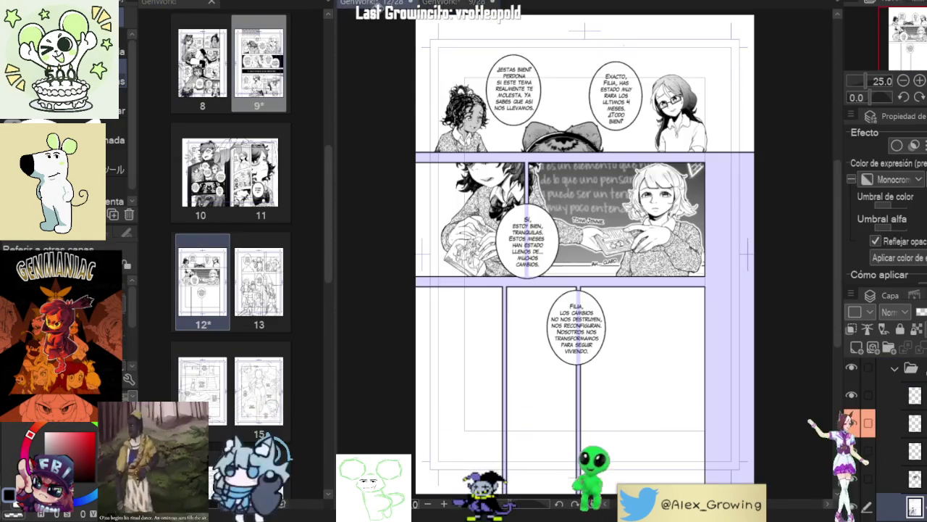
{"action": "scroll", "coordinate": [594, 239], "scroll_direction": "up", "scroll_amount": 3}
{"action": "scroll", "coordinate": [594, 239], "scroll_direction": "up", "scroll_amount": 2}
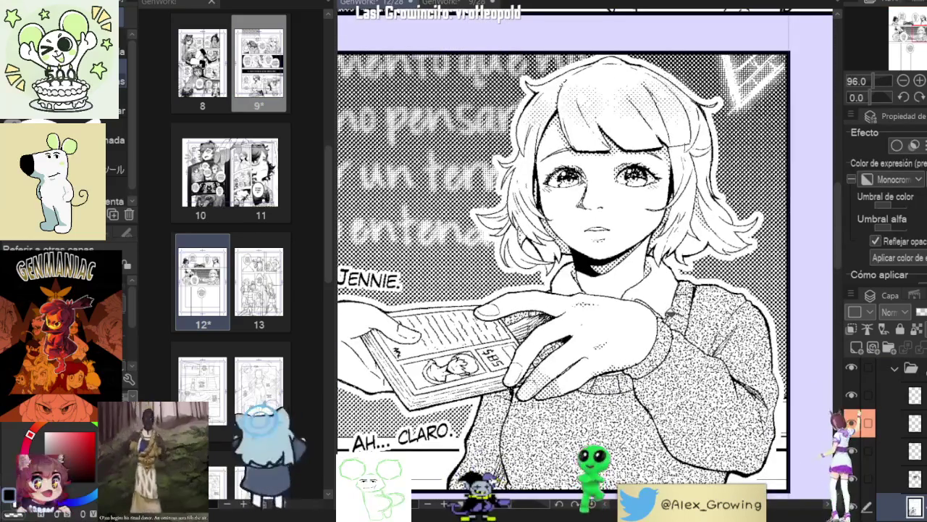
{"action": "scroll", "coordinate": [789, 199], "scroll_direction": "down", "scroll_amount": 2}
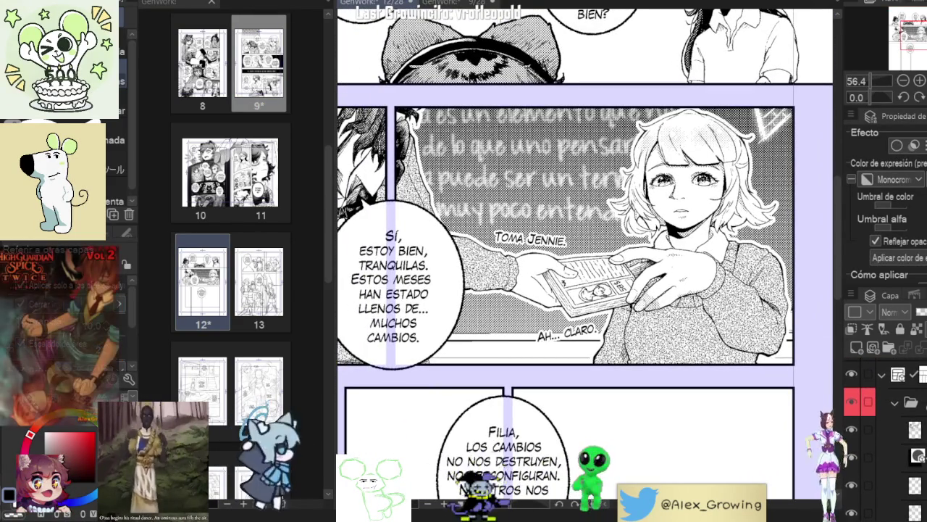
{"action": "left_click", "coordinate": [852, 433]}
{"action": "left_click", "coordinate": [853, 433]}
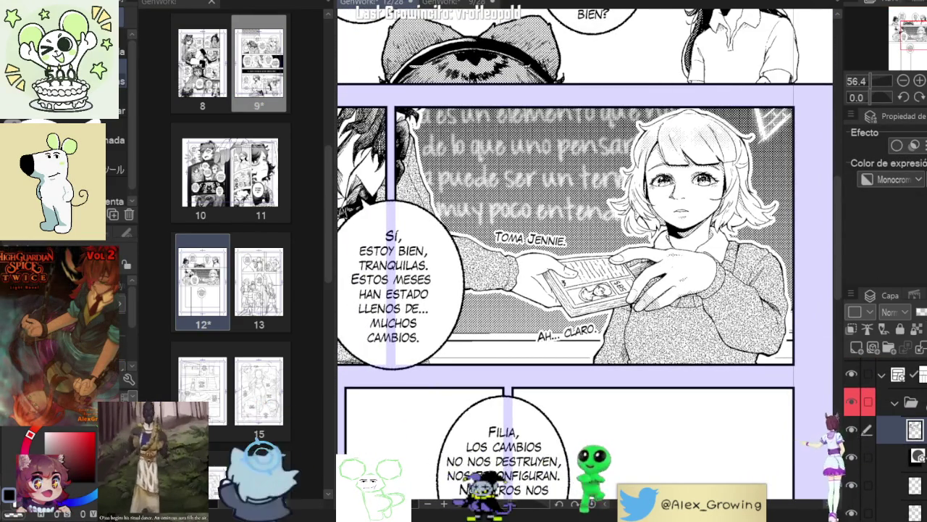
{"action": "scroll", "coordinate": [706, 257], "scroll_direction": "up", "scroll_amount": 2}
{"action": "scroll", "coordinate": [707, 258], "scroll_direction": "up", "scroll_amount": 2}
{"action": "scroll", "coordinate": [706, 258], "scroll_direction": "up", "scroll_amount": 1}
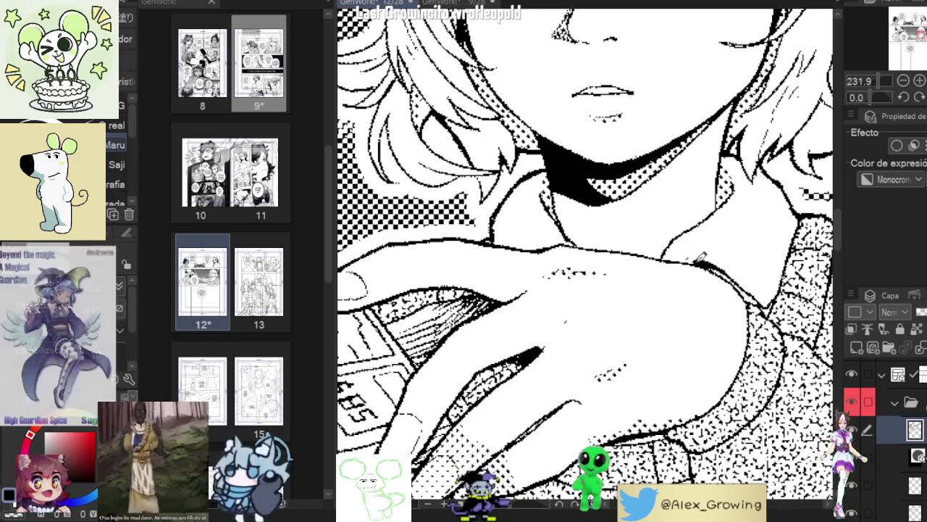
{"action": "scroll", "coordinate": [692, 257], "scroll_direction": "down", "scroll_amount": 3}
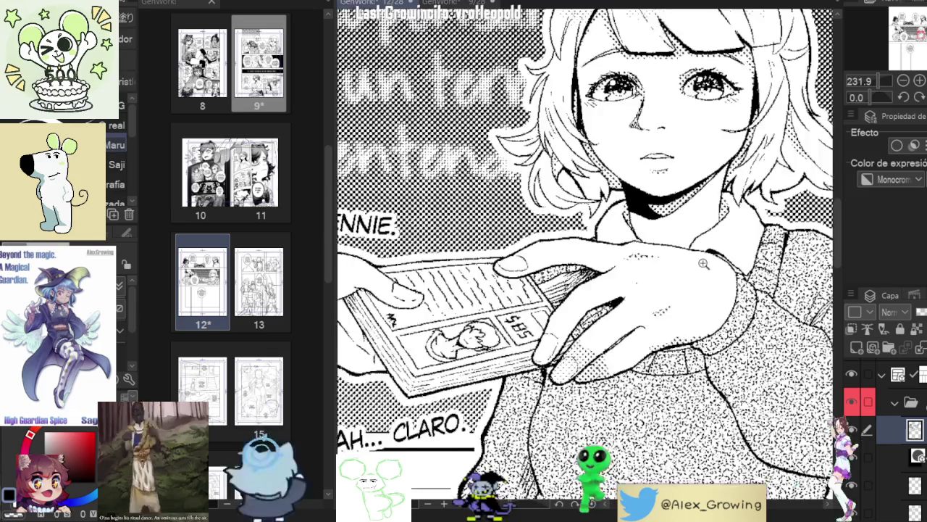
{"action": "scroll", "coordinate": [666, 253], "scroll_direction": "up", "scroll_amount": 2}
{"action": "scroll", "coordinate": [650, 251], "scroll_direction": "up", "scroll_amount": 1}
{"action": "scroll", "coordinate": [650, 251], "scroll_direction": "down", "scroll_amount": 3}
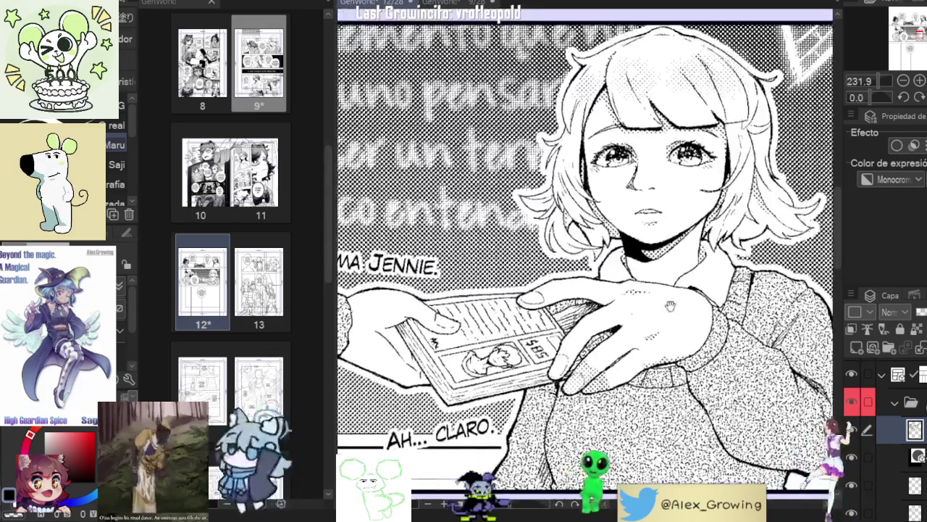
{"action": "scroll", "coordinate": [667, 261], "scroll_direction": "up", "scroll_amount": 1}
{"action": "scroll", "coordinate": [685, 279], "scroll_direction": "up", "scroll_amount": 2}
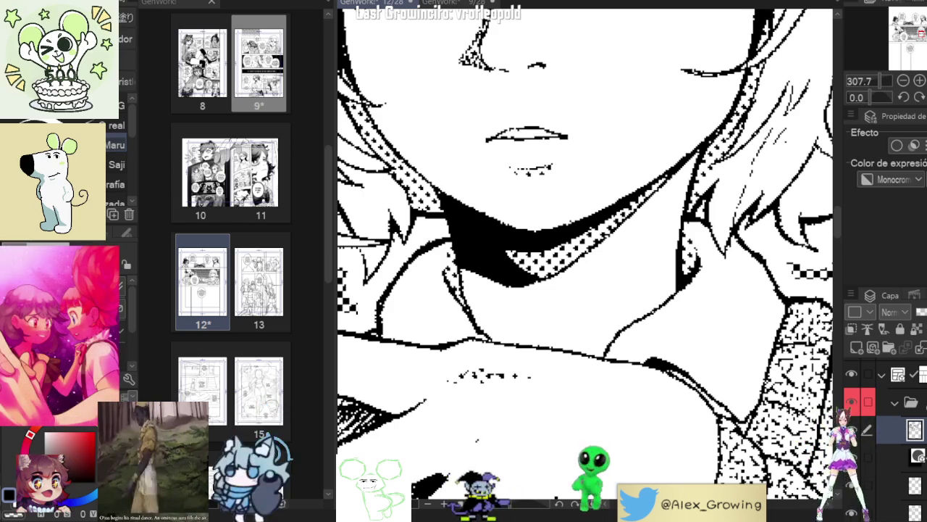
{"action": "scroll", "coordinate": [687, 230], "scroll_direction": "down", "scroll_amount": 3}
{"action": "scroll", "coordinate": [673, 246], "scroll_direction": "down", "scroll_amount": 2}
{"action": "scroll", "coordinate": [652, 275], "scroll_direction": "up", "scroll_amount": 6}
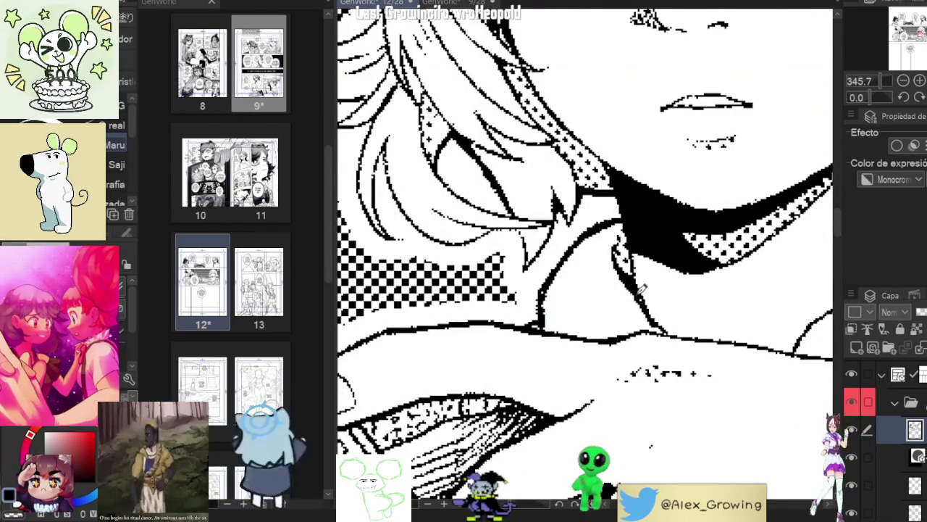
{"action": "scroll", "coordinate": [641, 288], "scroll_direction": "down", "scroll_amount": 2}
{"action": "scroll", "coordinate": [641, 288], "scroll_direction": "down", "scroll_amount": 1}
{"action": "scroll", "coordinate": [641, 288], "scroll_direction": "down", "scroll_amount": 2}
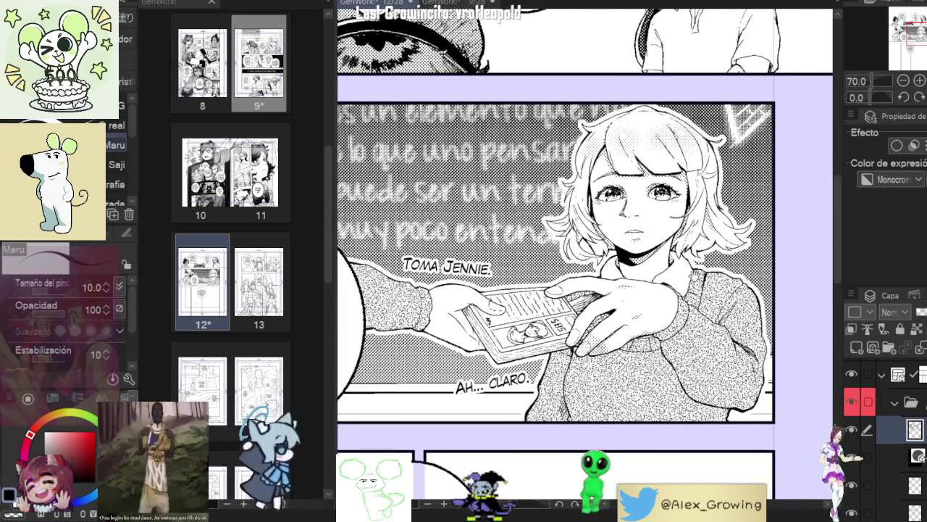
{"action": "scroll", "coordinate": [654, 244], "scroll_direction": "up", "scroll_amount": 1}
{"action": "scroll", "coordinate": [654, 245], "scroll_direction": "up", "scroll_amount": 3}
{"action": "scroll", "coordinate": [654, 245], "scroll_direction": "up", "scroll_amount": 3}
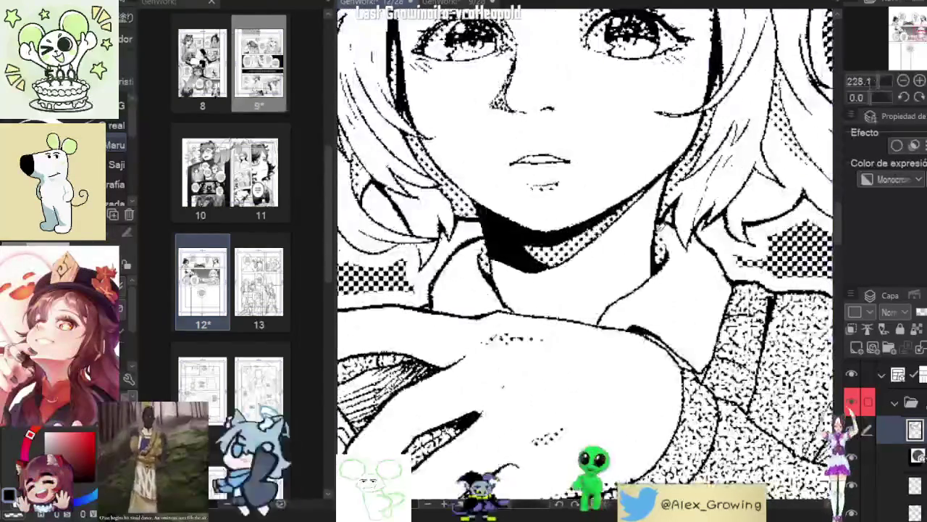
{"action": "scroll", "coordinate": [682, 163], "scroll_direction": "down", "scroll_amount": 3}
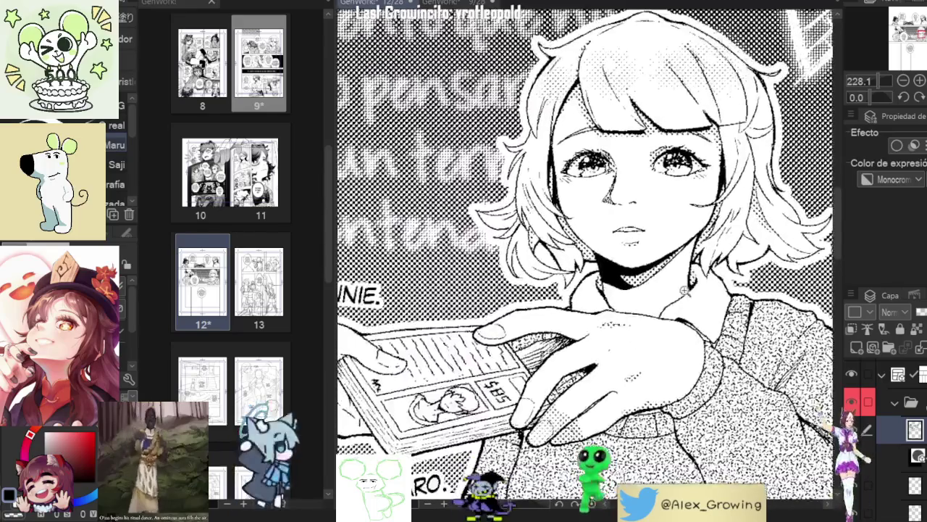
{"action": "scroll", "coordinate": [681, 164], "scroll_direction": "up", "scroll_amount": 3}
{"action": "scroll", "coordinate": [621, 269], "scroll_direction": "up", "scroll_amount": 1}
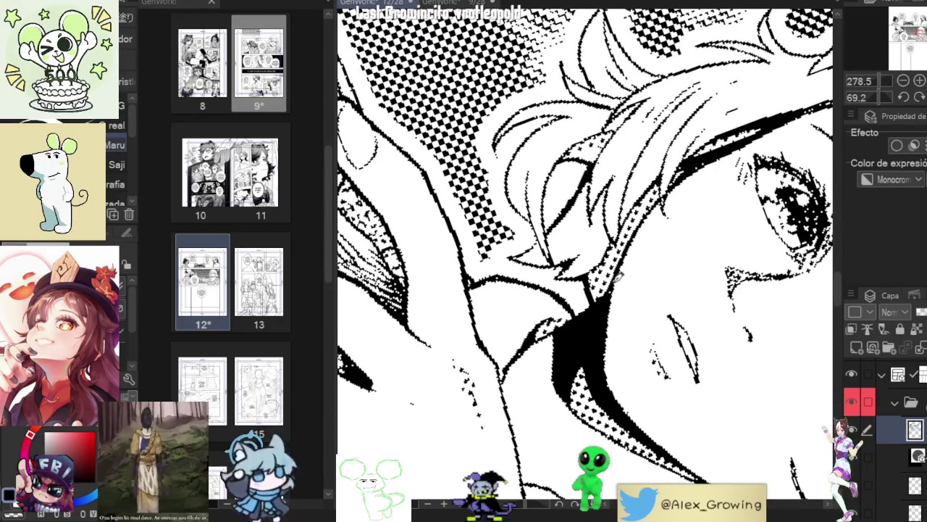
{"action": "scroll", "coordinate": [661, 194], "scroll_direction": "down", "scroll_amount": 5}
{"action": "scroll", "coordinate": [644, 273], "scroll_direction": "up", "scroll_amount": 1}
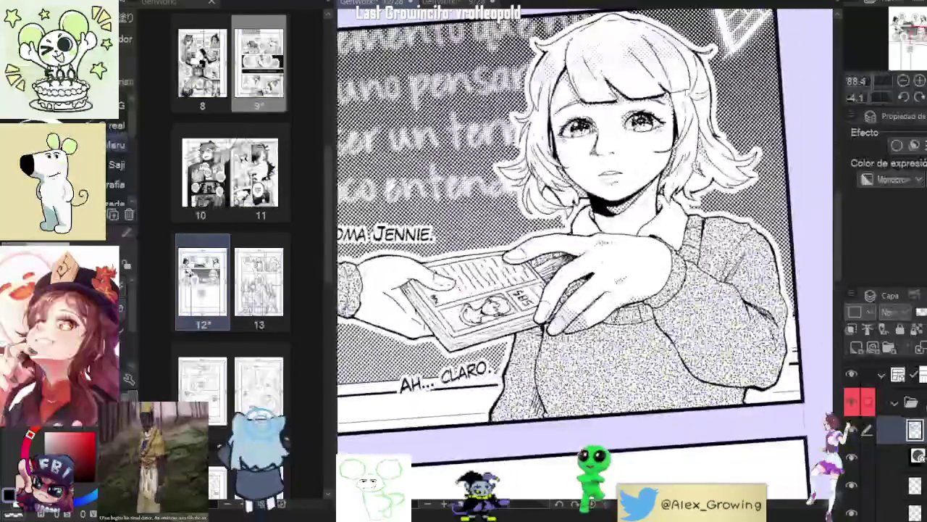
{"action": "scroll", "coordinate": [644, 272], "scroll_direction": "up", "scroll_amount": 1}
{"action": "scroll", "coordinate": [644, 272], "scroll_direction": "up", "scroll_amount": 1}
{"action": "scroll", "coordinate": [644, 272], "scroll_direction": "up", "scroll_amount": 1}
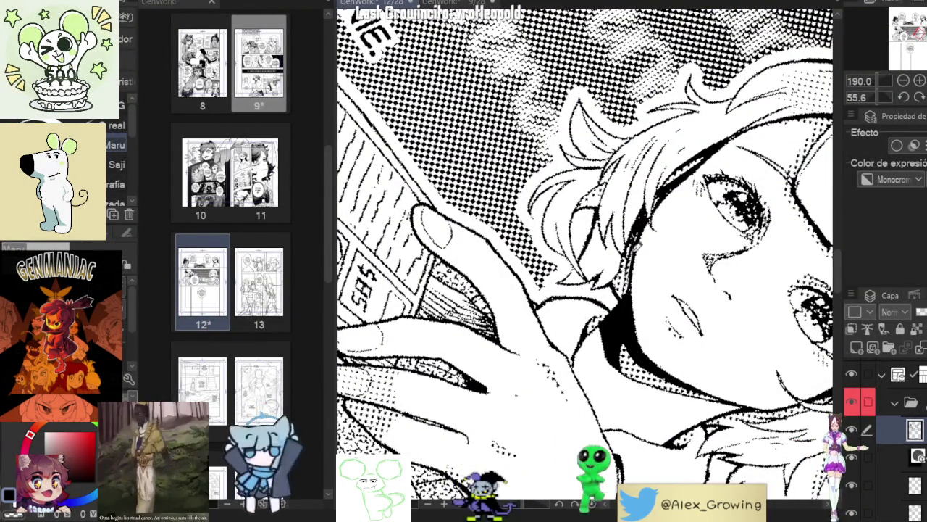
{"action": "scroll", "coordinate": [633, 246], "scroll_direction": "down", "scroll_amount": 4}
{"action": "scroll", "coordinate": [655, 221], "scroll_direction": "up", "scroll_amount": 2}
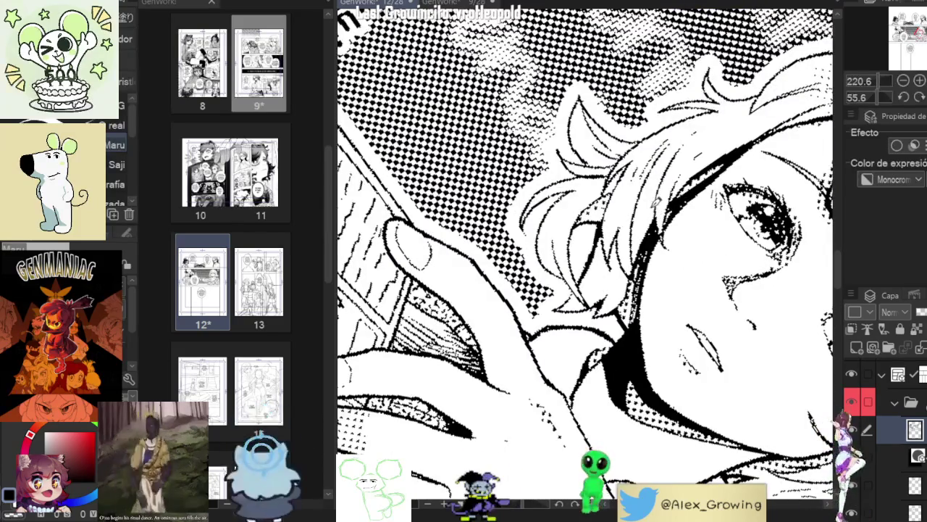
{"action": "scroll", "coordinate": [654, 193], "scroll_direction": "down", "scroll_amount": 5}
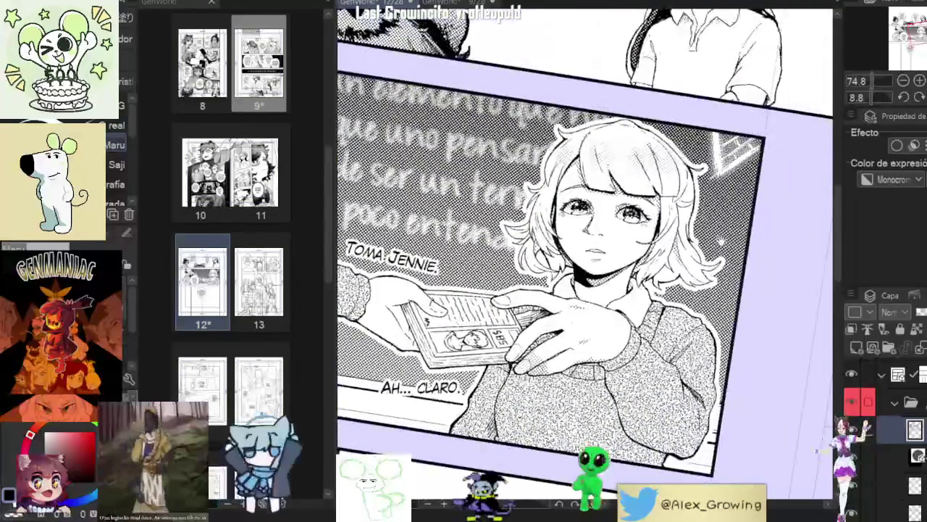
{"action": "scroll", "coordinate": [595, 227], "scroll_direction": "up", "scroll_amount": 4}
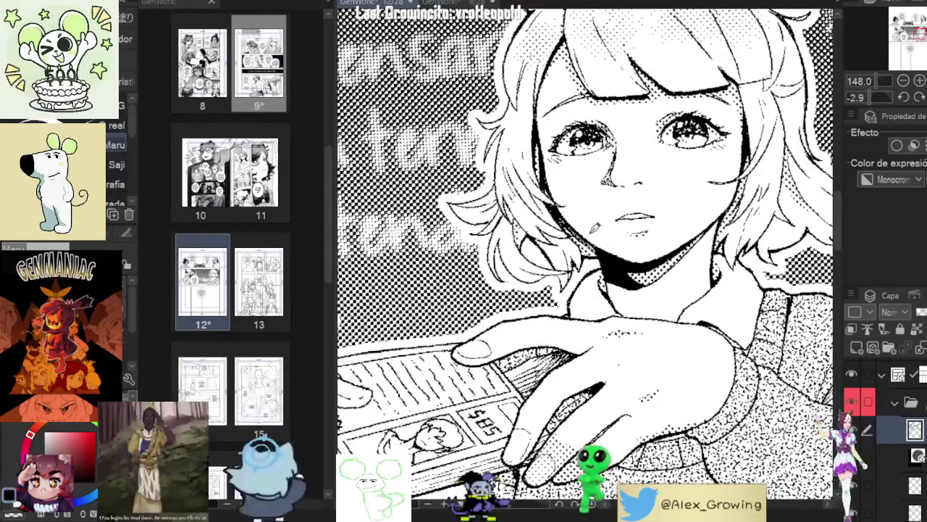
{"action": "scroll", "coordinate": [584, 254], "scroll_direction": "down", "scroll_amount": 2}
{"action": "scroll", "coordinate": [585, 254], "scroll_direction": "up", "scroll_amount": 2}
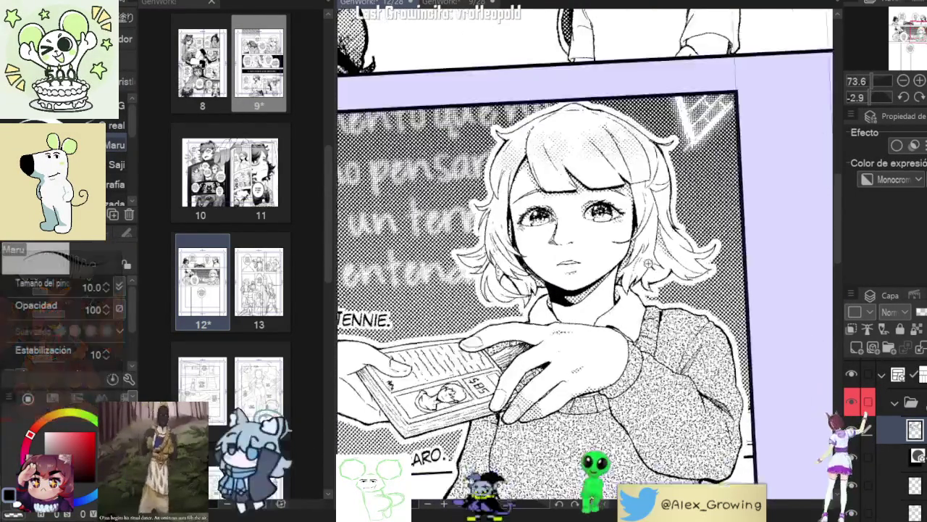
{"action": "scroll", "coordinate": [585, 253], "scroll_direction": "up", "scroll_amount": 2}
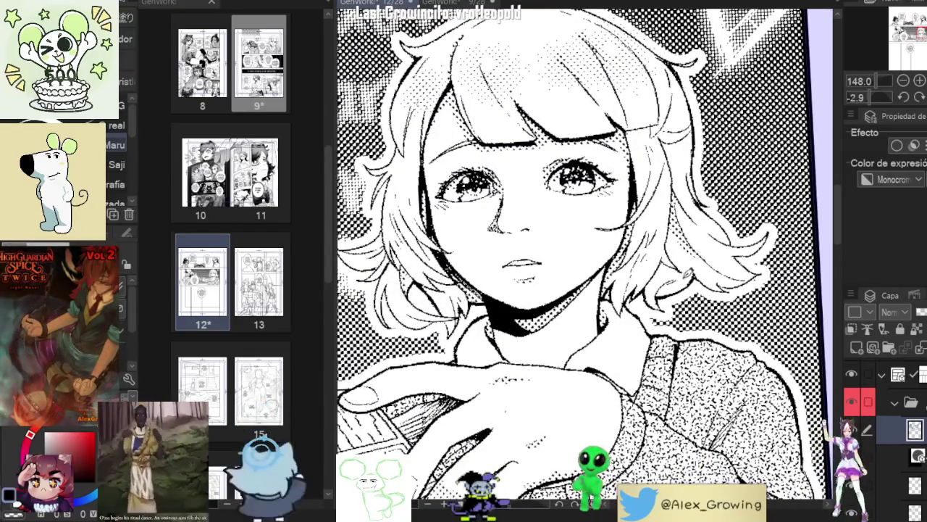
{"action": "left_click_drag", "start_coordinate": [720, 270], "coordinate": [704, 295]}
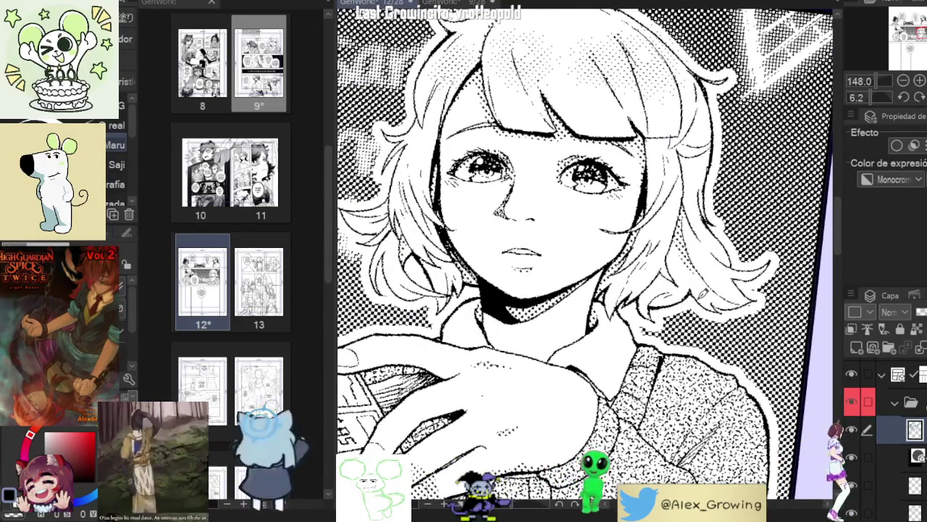
{"action": "left_click_drag", "start_coordinate": [652, 181], "coordinate": [695, 326]}
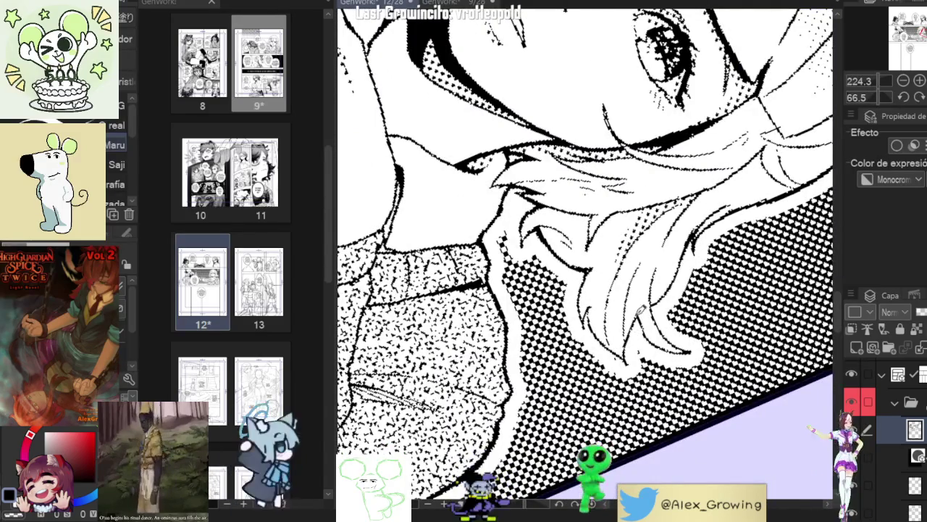
{"action": "mouse_move", "coordinate": [642, 309]}
{"action": "left_mouse_down"}
{"action": "mouse_move", "coordinate": [690, 210]}
{"action": "mouse_move", "coordinate": [699, 232]}
{"action": "left_mouse_up"}
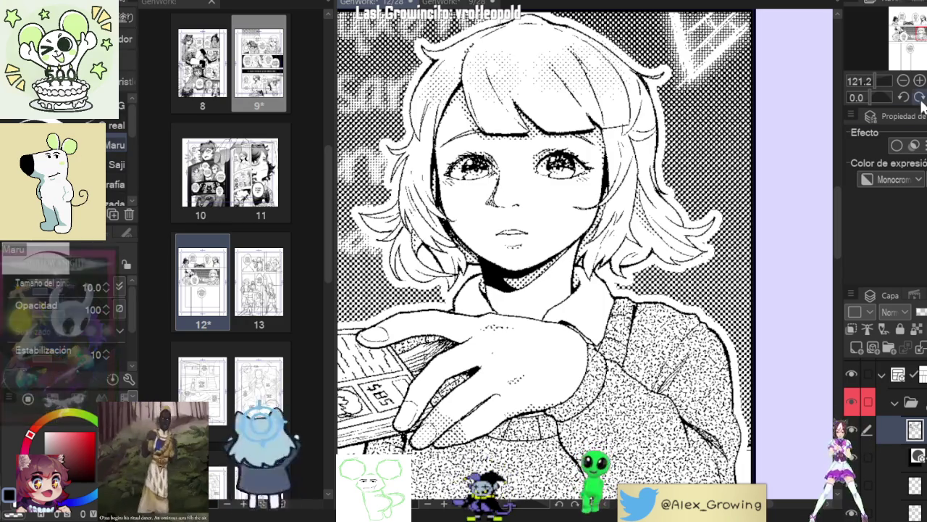
{"action": "key", "text": "ctrl+minus"}
{"action": "key", "text": "ctrl+minus"}
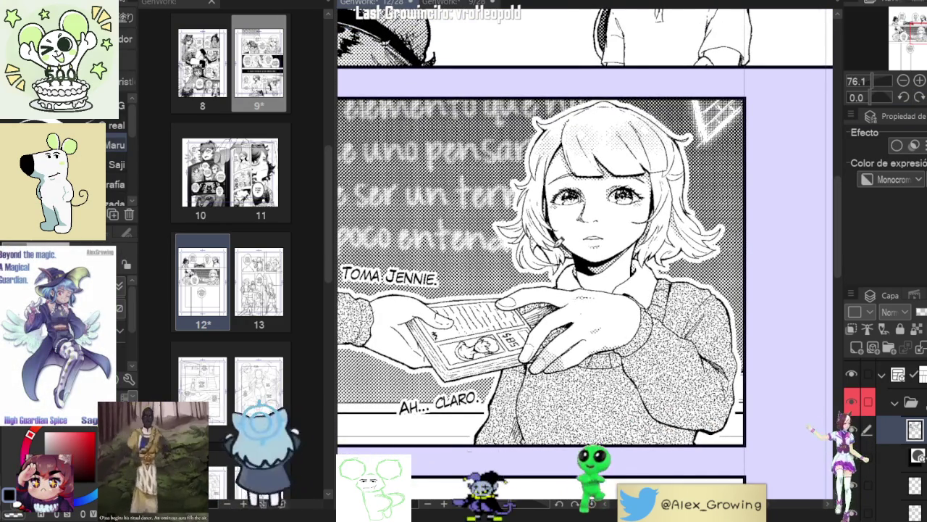
{"action": "scroll", "coordinate": [533, 225], "scroll_direction": "up", "scroll_amount": 3}
{"action": "scroll", "coordinate": [533, 226], "scroll_direction": "up", "scroll_amount": 2}
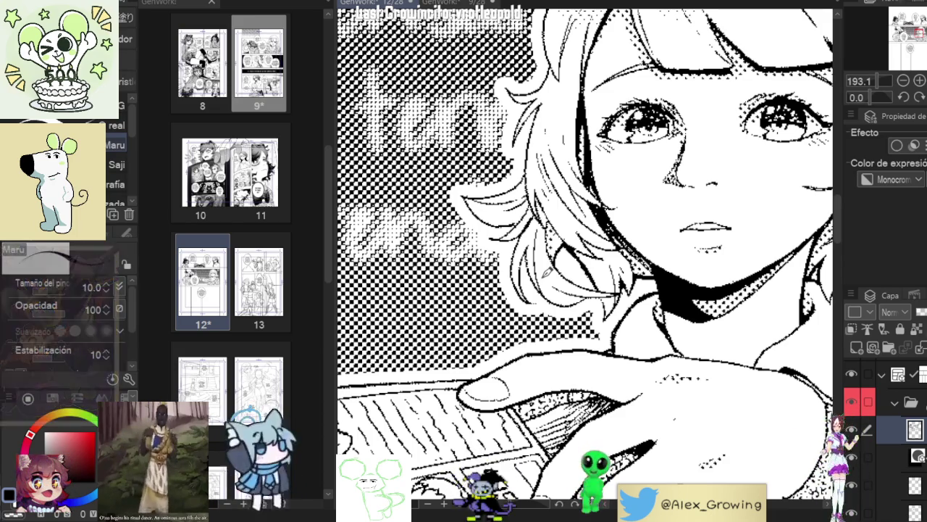
{"action": "scroll", "coordinate": [584, 253], "scroll_direction": "down", "scroll_amount": 3}
{"action": "scroll", "coordinate": [584, 254], "scroll_direction": "down", "scroll_amount": 2}
{"action": "scroll", "coordinate": [594, 239], "scroll_direction": "up", "scroll_amount": 2}
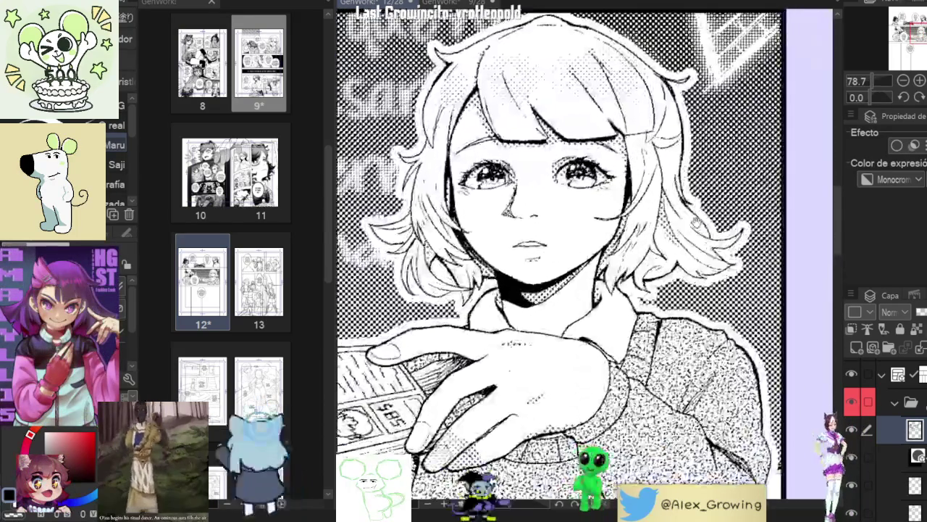
{"action": "scroll", "coordinate": [594, 239], "scroll_direction": "up", "scroll_amount": 3}
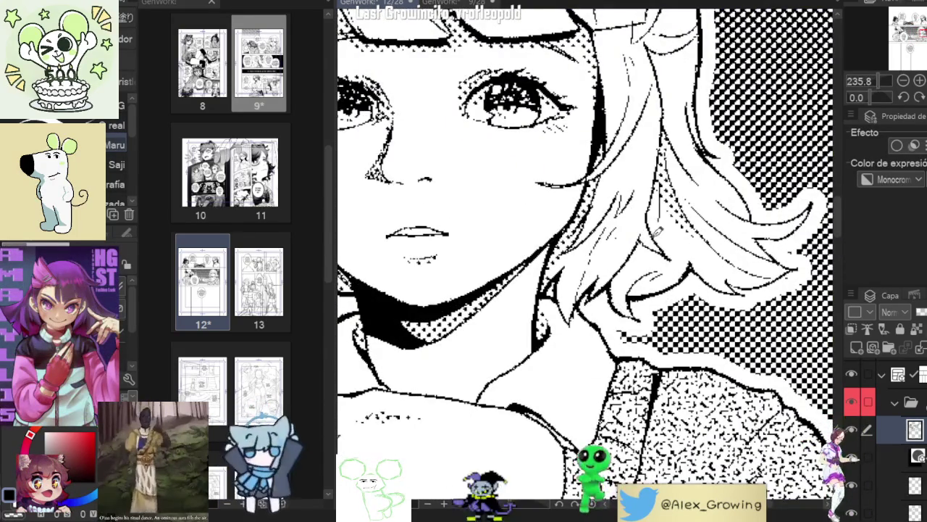
{"action": "scroll", "coordinate": [662, 233], "scroll_direction": "down", "scroll_amount": 2}
{"action": "scroll", "coordinate": [662, 233], "scroll_direction": "down", "scroll_amount": 2}
{"action": "scroll", "coordinate": [665, 210], "scroll_direction": "up", "scroll_amount": 3}
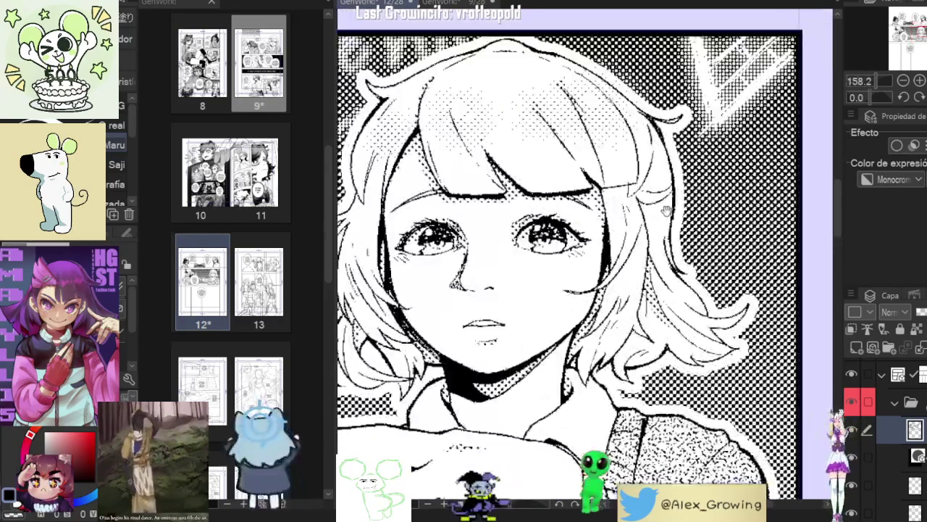
{"action": "scroll", "coordinate": [673, 203], "scroll_direction": "down", "scroll_amount": 2}
{"action": "scroll", "coordinate": [673, 203], "scroll_direction": "up", "scroll_amount": 1}
{"action": "scroll", "coordinate": [672, 203], "scroll_direction": "up", "scroll_amount": 1}
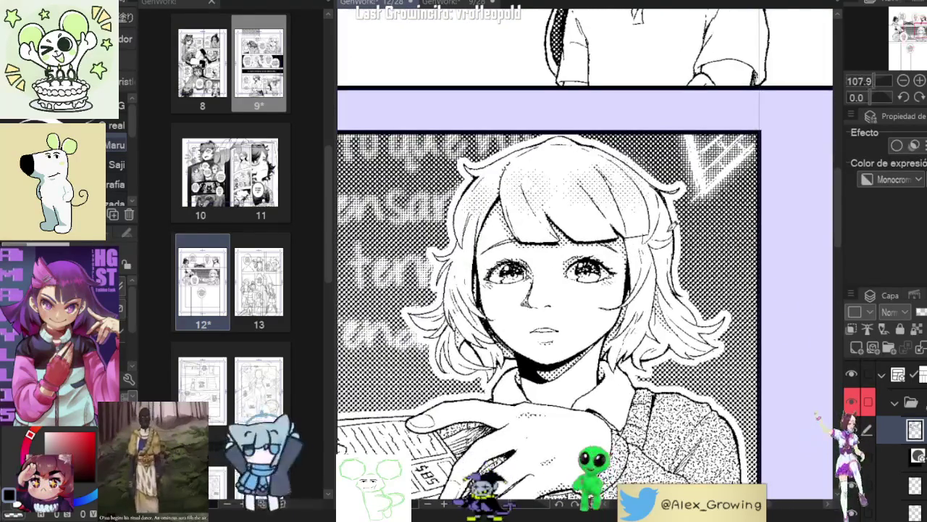
{"action": "scroll", "coordinate": [673, 205], "scroll_direction": "up", "scroll_amount": 1}
{"action": "scroll", "coordinate": [671, 195], "scroll_direction": "down", "scroll_amount": 2}
{"action": "scroll", "coordinate": [695, 202], "scroll_direction": "down", "scroll_amount": 1}
{"action": "scroll", "coordinate": [732, 212], "scroll_direction": "up", "scroll_amount": 1}
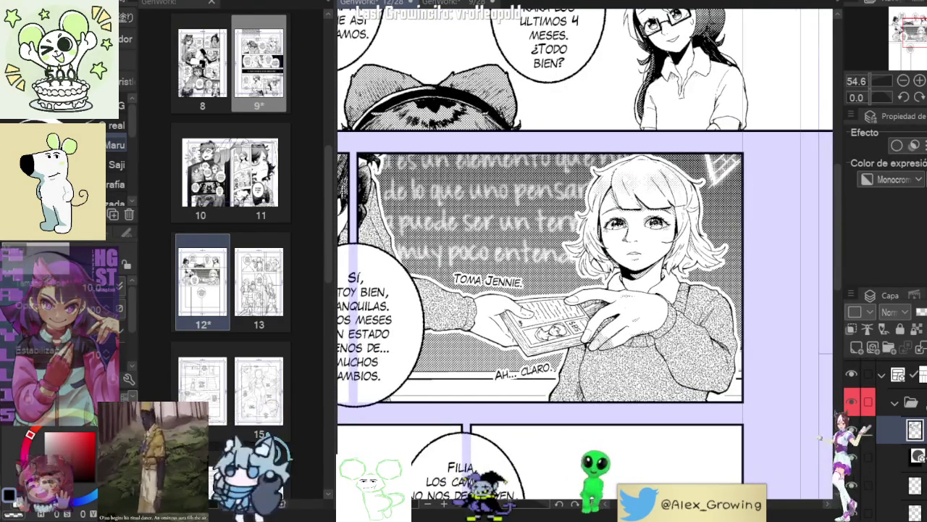
{"action": "key", "text": "asciicircum"}
{"action": "key", "text": "asciicircum"}
{"action": "scroll", "coordinate": [630, 253], "scroll_direction": "up", "scroll_amount": 2}
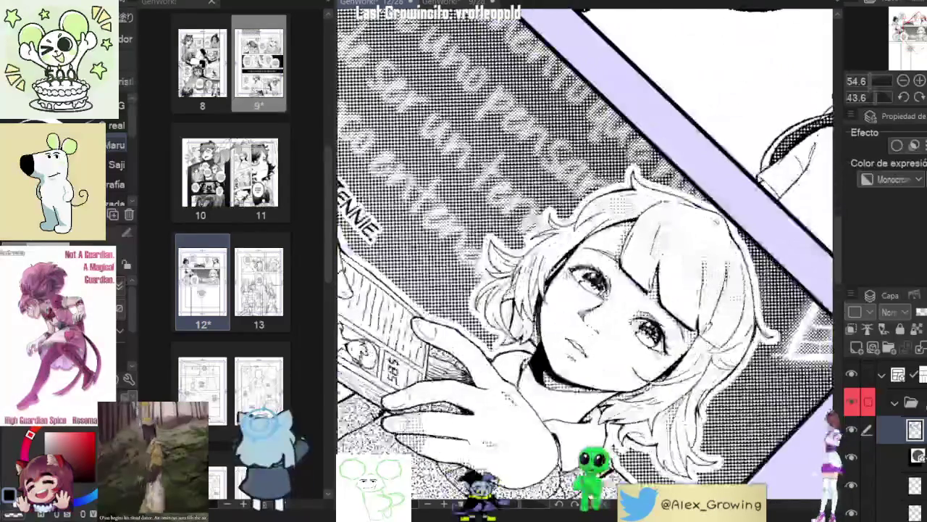
{"action": "key", "text": "minus"}
{"action": "scroll", "coordinate": [551, 239], "scroll_direction": "down", "scroll_amount": 2}
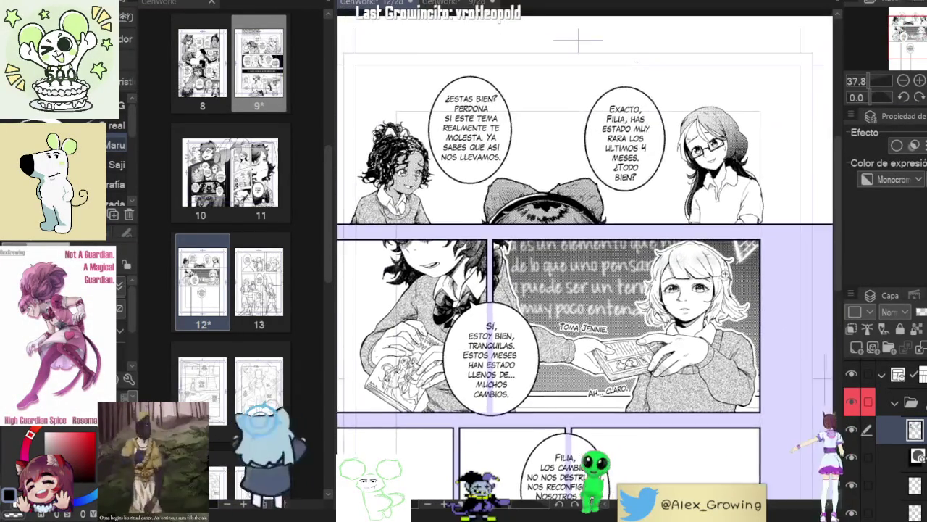
{"action": "scroll", "coordinate": [666, 297], "scroll_direction": "up", "scroll_amount": 4}
{"action": "scroll", "coordinate": [666, 297], "scroll_direction": "down", "scroll_amount": 2}
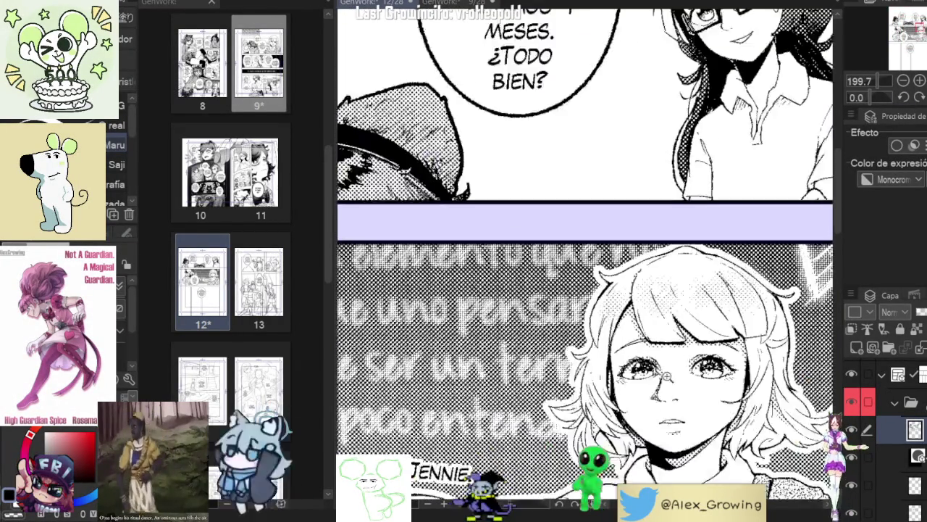
{"action": "scroll", "coordinate": [714, 247], "scroll_direction": "down", "scroll_amount": 3}
{"action": "scroll", "coordinate": [714, 194], "scroll_direction": "up", "scroll_amount": 4}
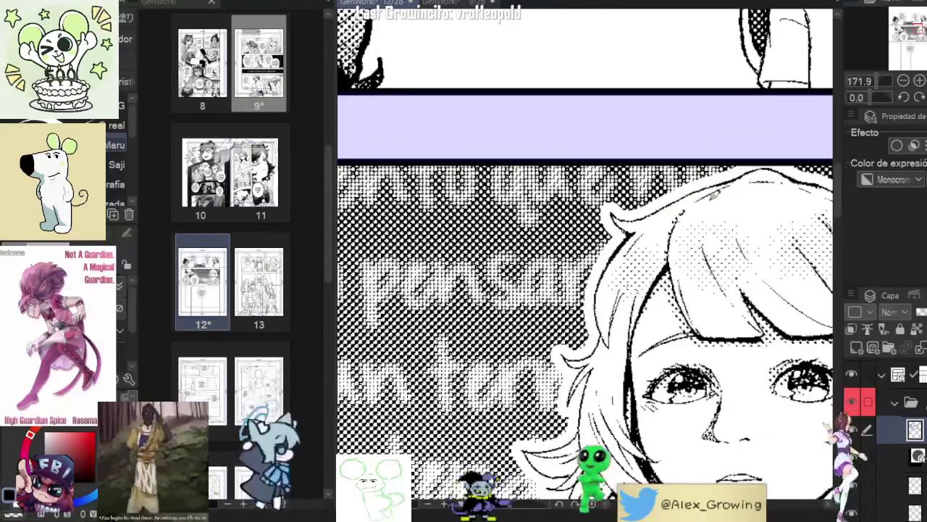
{"action": "scroll", "coordinate": [713, 197], "scroll_direction": "down", "scroll_amount": 5}
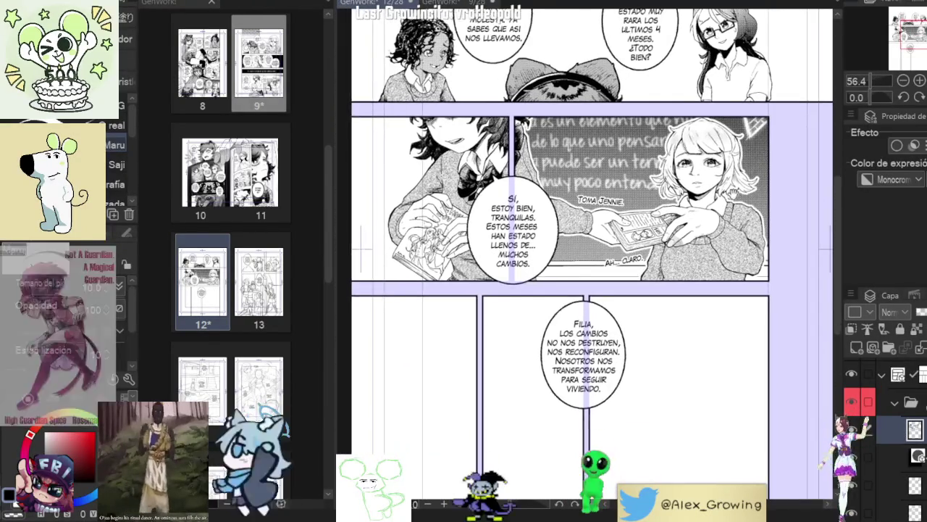
{"action": "scroll", "coordinate": [713, 197], "scroll_direction": "up", "scroll_amount": 2}
{"action": "scroll", "coordinate": [585, 254], "scroll_direction": "up", "scroll_amount": 2}
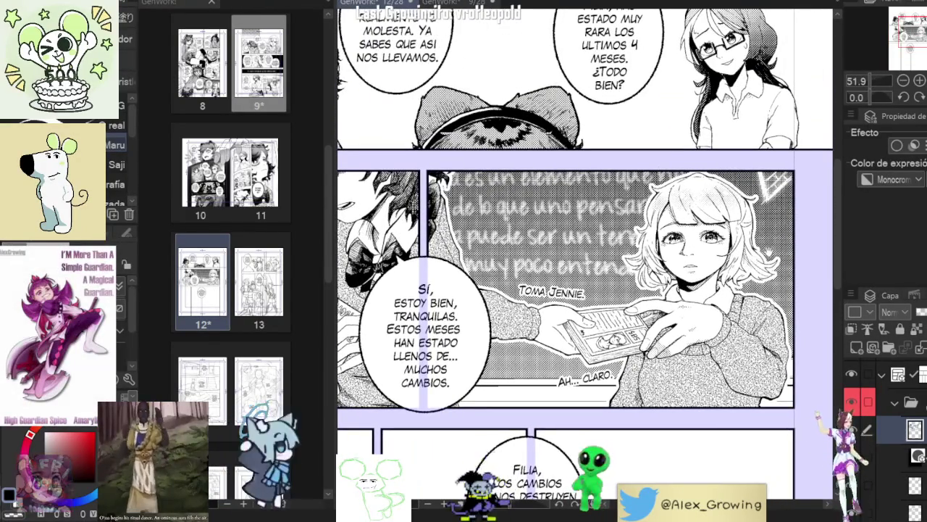
{"action": "scroll", "coordinate": [722, 292], "scroll_direction": "up", "scroll_amount": 5}
{"action": "scroll", "coordinate": [722, 292], "scroll_direction": "up", "scroll_amount": 4}
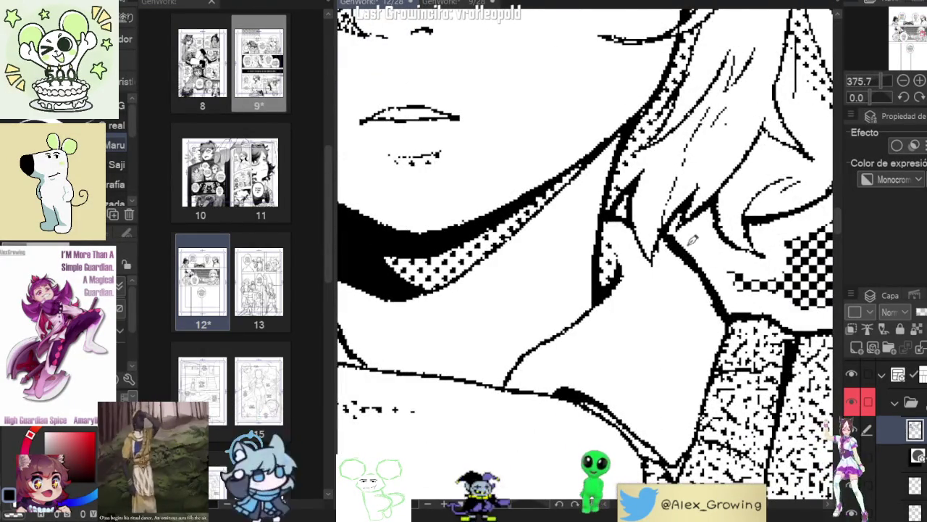
{"action": "scroll", "coordinate": [676, 226], "scroll_direction": "down", "scroll_amount": 3}
{"action": "scroll", "coordinate": [695, 232], "scroll_direction": "down", "scroll_amount": 1}
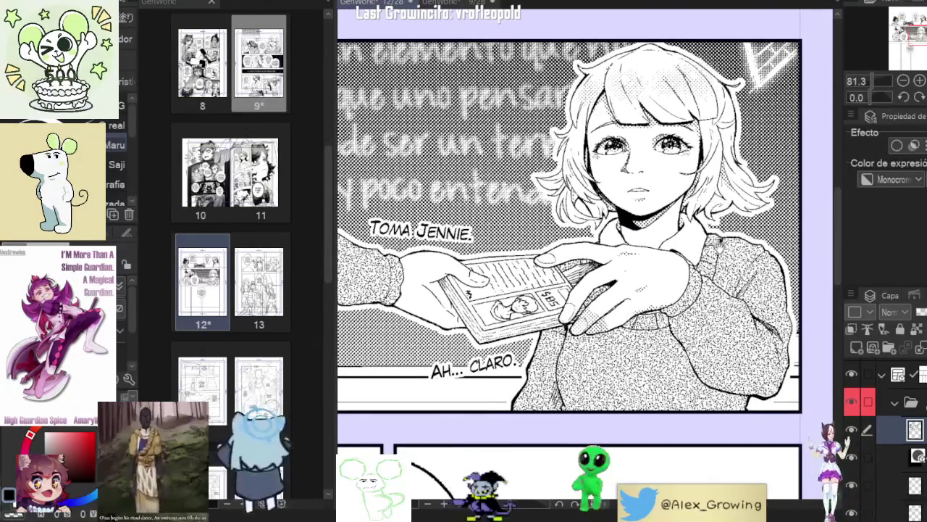
{"action": "scroll", "coordinate": [719, 243], "scroll_direction": "down", "scroll_amount": 1}
{"action": "scroll", "coordinate": [627, 265], "scroll_direction": "up", "scroll_amount": 5}
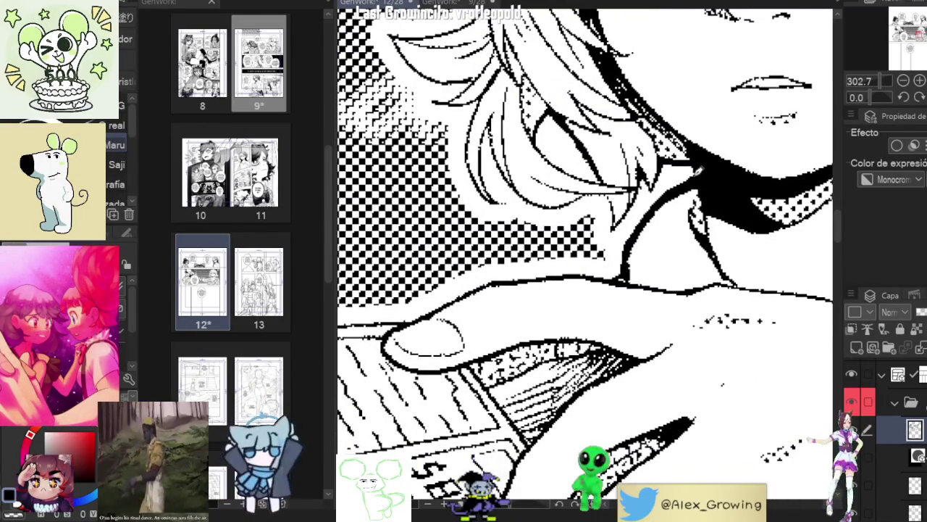
{"action": "scroll", "coordinate": [702, 165], "scroll_direction": "down", "scroll_amount": 3}
{"action": "scroll", "coordinate": [695, 181], "scroll_direction": "down", "scroll_amount": 1}
{"action": "scroll", "coordinate": [688, 217], "scroll_direction": "down", "scroll_amount": 2}
{"action": "scroll", "coordinate": [684, 244], "scroll_direction": "down", "scroll_amount": 1}
{"action": "scroll", "coordinate": [568, 286], "scroll_direction": "up", "scroll_amount": 5}
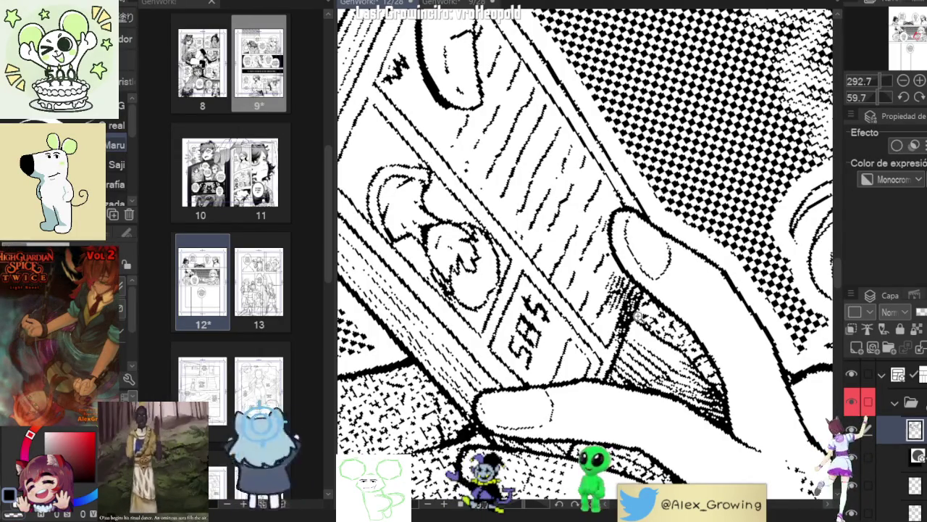
{"action": "scroll", "coordinate": [623, 313], "scroll_direction": "down", "scroll_amount": 2}
{"action": "scroll", "coordinate": [623, 313], "scroll_direction": "down", "scroll_amount": 2}
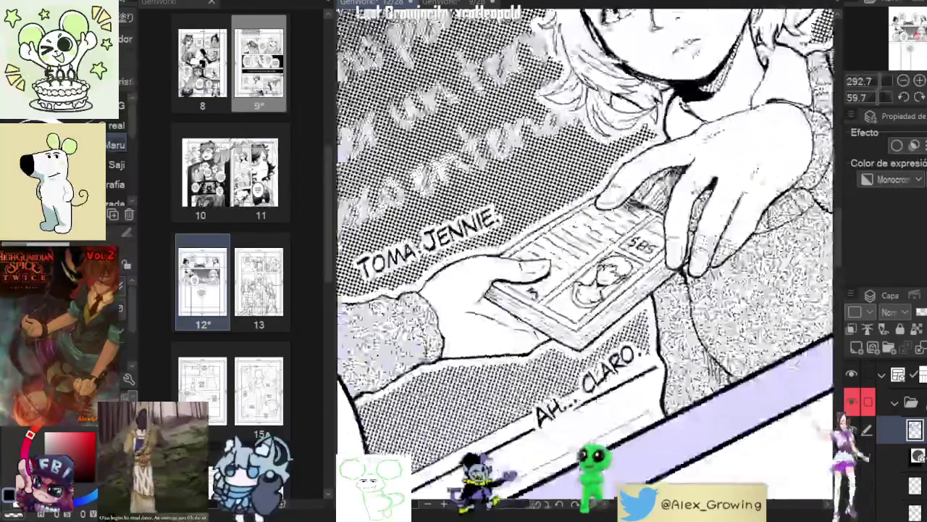
{"action": "scroll", "coordinate": [623, 313], "scroll_direction": "down", "scroll_amount": 2}
{"action": "scroll", "coordinate": [585, 265], "scroll_direction": "down", "scroll_amount": 2}
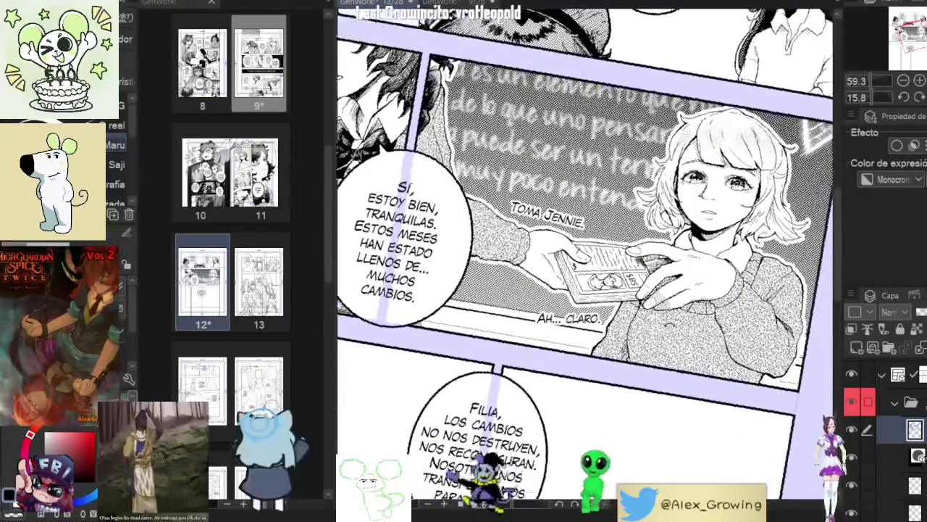
{"action": "scroll", "coordinate": [673, 254], "scroll_direction": "up", "scroll_amount": 2}
{"action": "scroll", "coordinate": [673, 253], "scroll_direction": "up", "scroll_amount": 1}
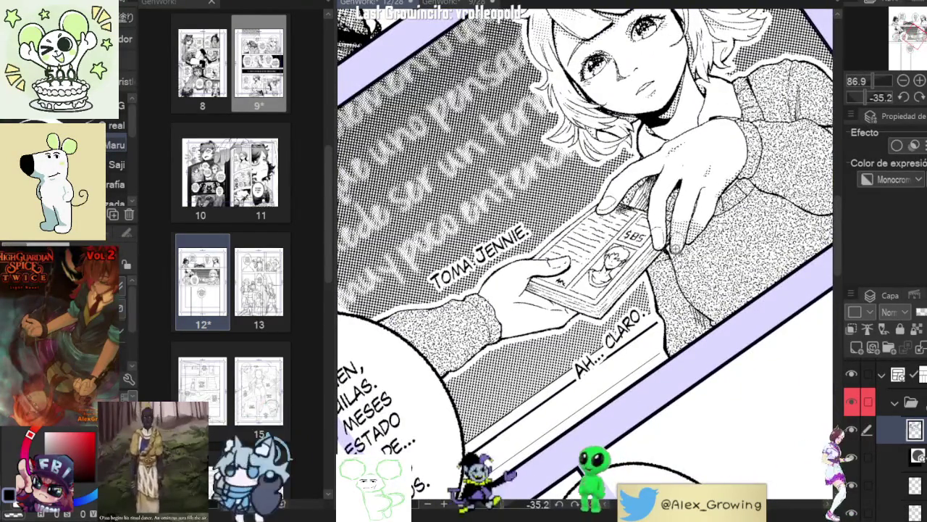
{"action": "scroll", "coordinate": [676, 247], "scroll_direction": "up", "scroll_amount": 1}
{"action": "scroll", "coordinate": [676, 247], "scroll_direction": "up", "scroll_amount": 2}
{"action": "scroll", "coordinate": [676, 247], "scroll_direction": "up", "scroll_amount": 2}
{"action": "scroll", "coordinate": [676, 247], "scroll_direction": "up", "scroll_amount": 2}
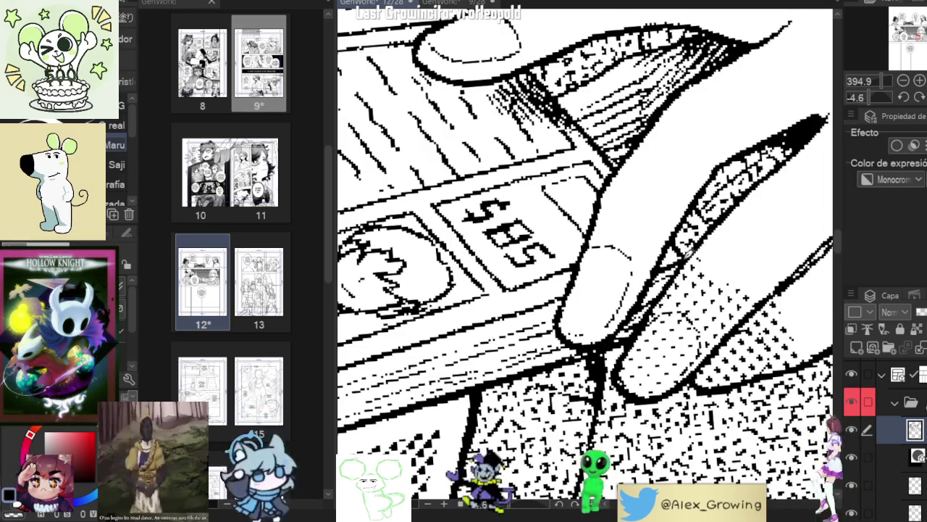
{"action": "scroll", "coordinate": [675, 256], "scroll_direction": "down", "scroll_amount": 5}
{"action": "scroll", "coordinate": [584, 254], "scroll_direction": "down", "scroll_amount": 2}
{"action": "scroll", "coordinate": [585, 254], "scroll_direction": "up", "scroll_amount": 3}
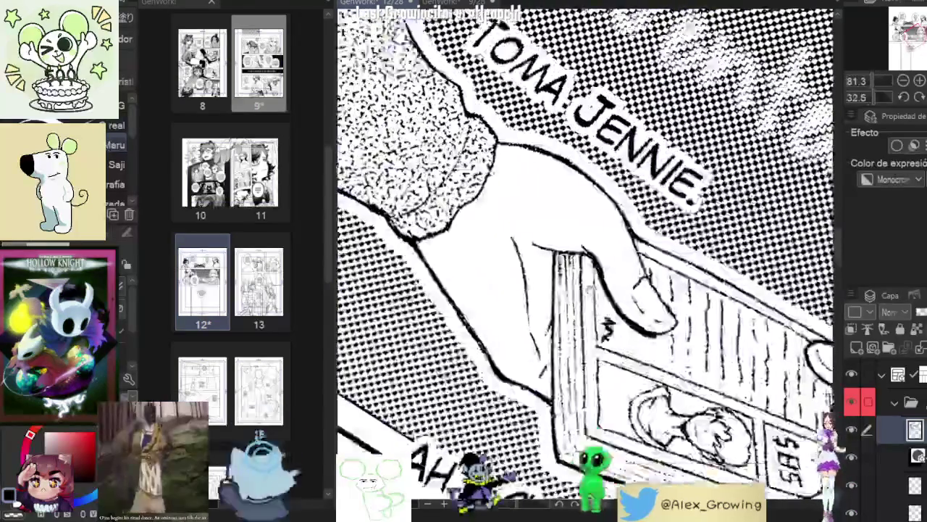
{"action": "scroll", "coordinate": [584, 253], "scroll_direction": "up", "scroll_amount": 3}
{"action": "scroll", "coordinate": [562, 282], "scroll_direction": "up", "scroll_amount": 2}
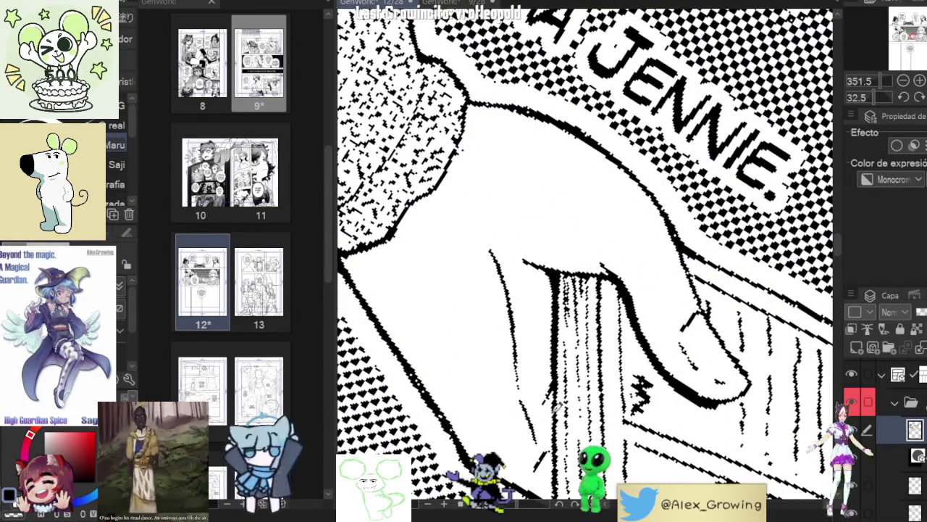
{"action": "left_click_drag", "start_coordinate": [556, 406], "coordinate": [561, 340]}
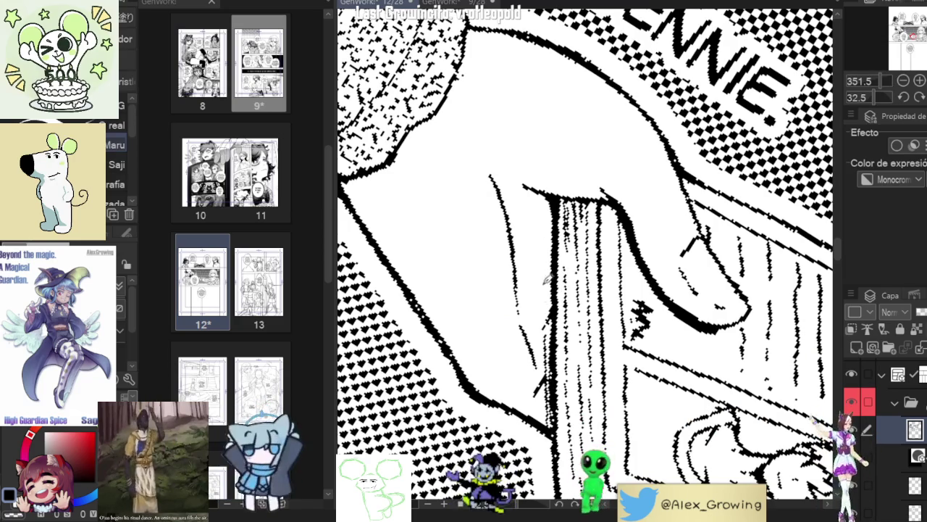
{"action": "left_click_drag", "start_coordinate": [550, 362], "coordinate": [542, 407]}
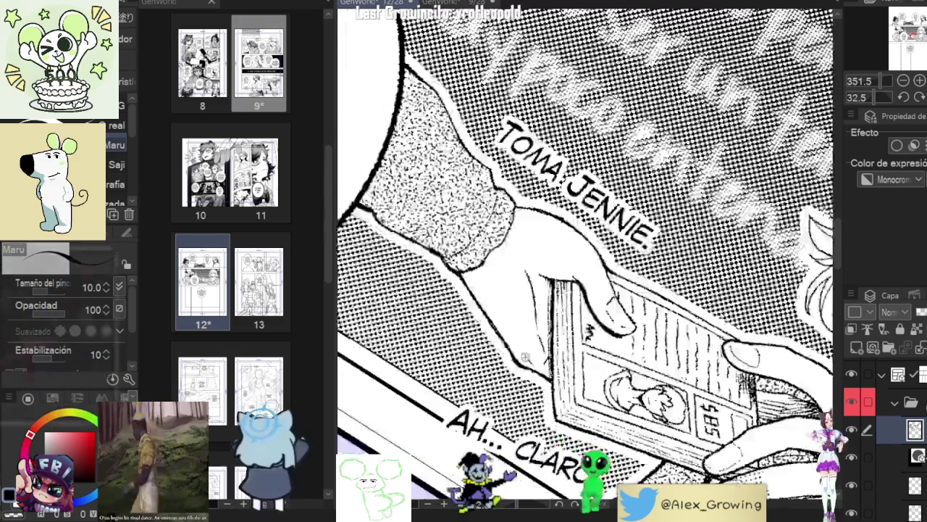
{"action": "scroll", "coordinate": [540, 250], "scroll_direction": "down", "scroll_amount": 2}
{"action": "scroll", "coordinate": [565, 309], "scroll_direction": "down", "scroll_amount": 2}
{"action": "scroll", "coordinate": [565, 309], "scroll_direction": "down", "scroll_amount": 2}
{"action": "scroll", "coordinate": [565, 309], "scroll_direction": "down", "scroll_amount": 2}
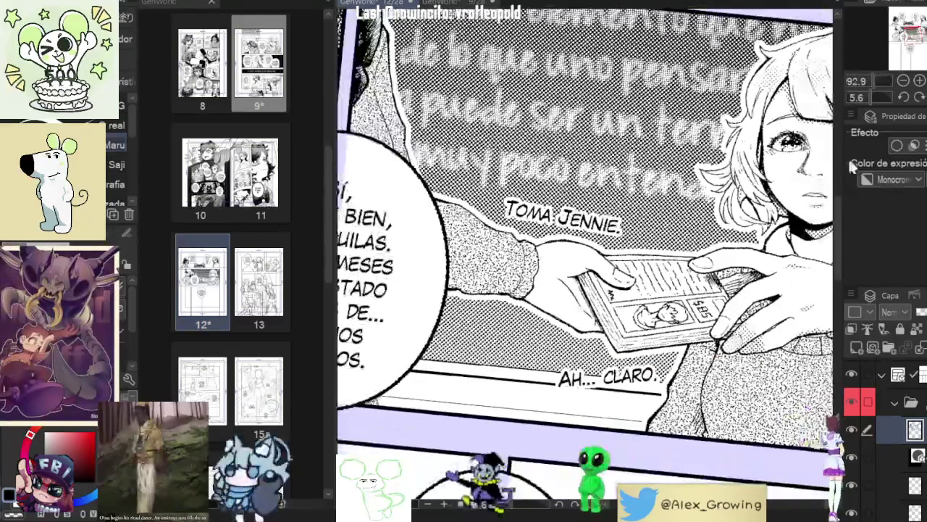
{"action": "scroll", "coordinate": [753, 274], "scroll_direction": "down", "scroll_amount": 2}
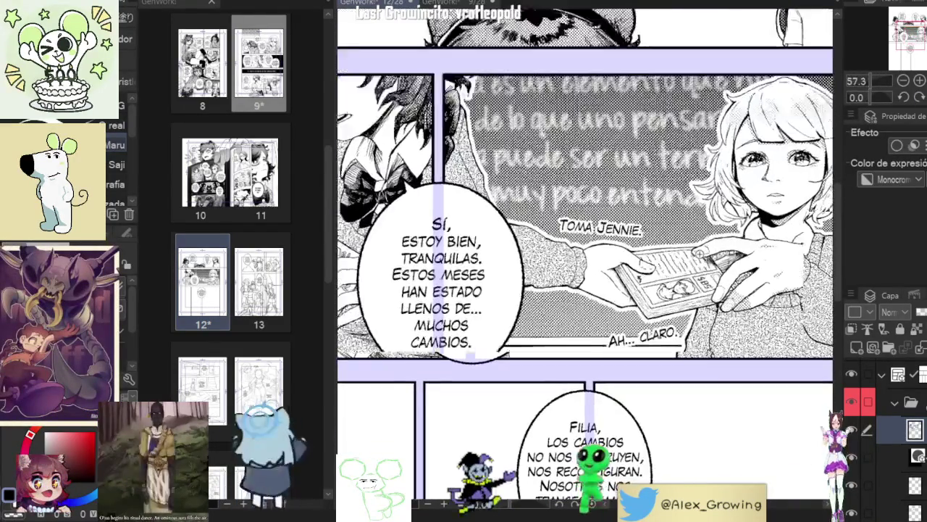
{"action": "scroll", "coordinate": [753, 274], "scroll_direction": "up", "scroll_amount": 1}
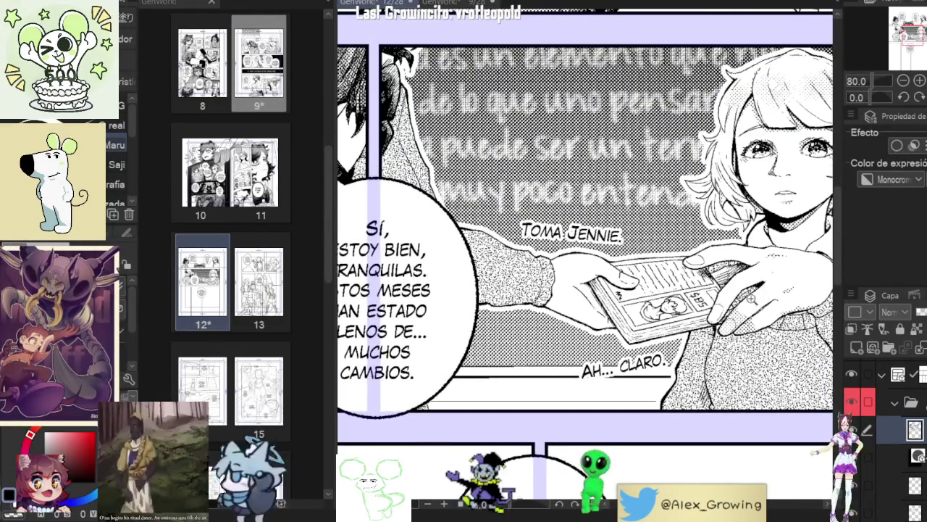
{"action": "scroll", "coordinate": [672, 239], "scroll_direction": "down", "scroll_amount": 3}
{"action": "scroll", "coordinate": [640, 226], "scroll_direction": "up", "scroll_amount": 2}
{"action": "scroll", "coordinate": [640, 225], "scroll_direction": "up", "scroll_amount": 3}
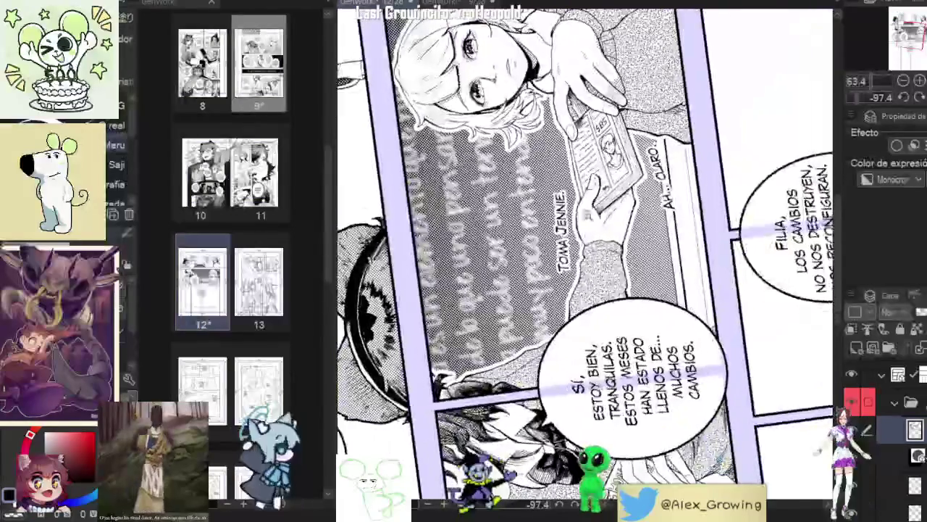
{"action": "scroll", "coordinate": [640, 225], "scroll_direction": "up", "scroll_amount": 3}
{"action": "scroll", "coordinate": [642, 224], "scroll_direction": "down", "scroll_amount": 3}
{"action": "scroll", "coordinate": [642, 225], "scroll_direction": "up", "scroll_amount": 3}
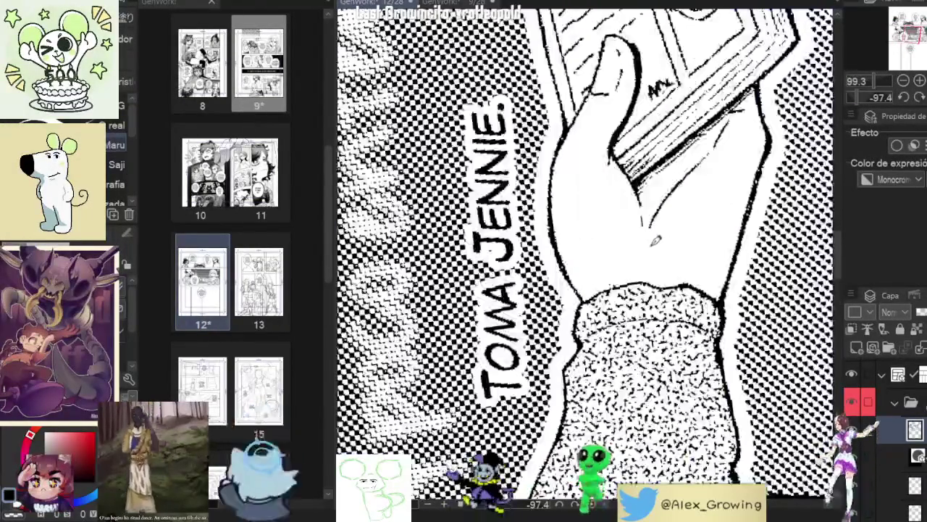
{"action": "scroll", "coordinate": [643, 249], "scroll_direction": "down", "scroll_amount": 3}
{"action": "scroll", "coordinate": [643, 248], "scroll_direction": "down", "scroll_amount": 2}
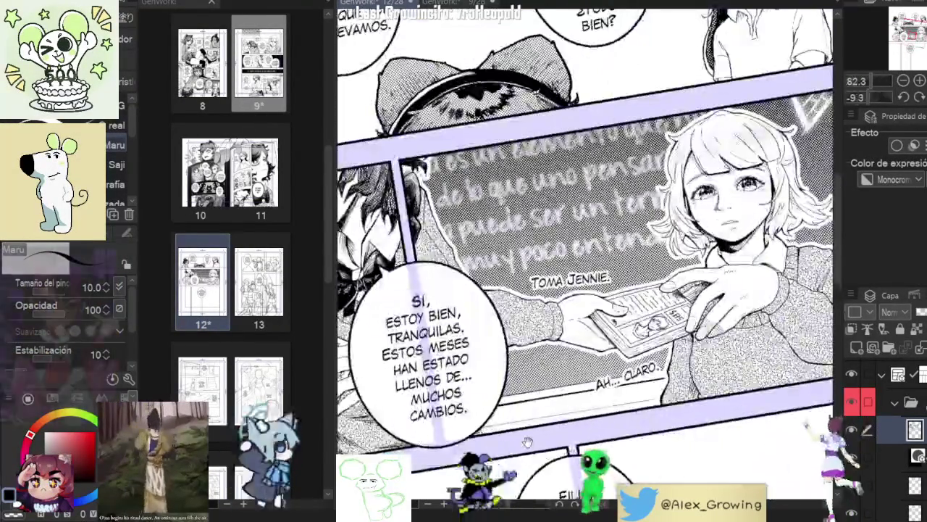
{"action": "scroll", "coordinate": [644, 248], "scroll_direction": "down", "scroll_amount": 2}
{"action": "scroll", "coordinate": [643, 248], "scroll_direction": "up", "scroll_amount": 3}
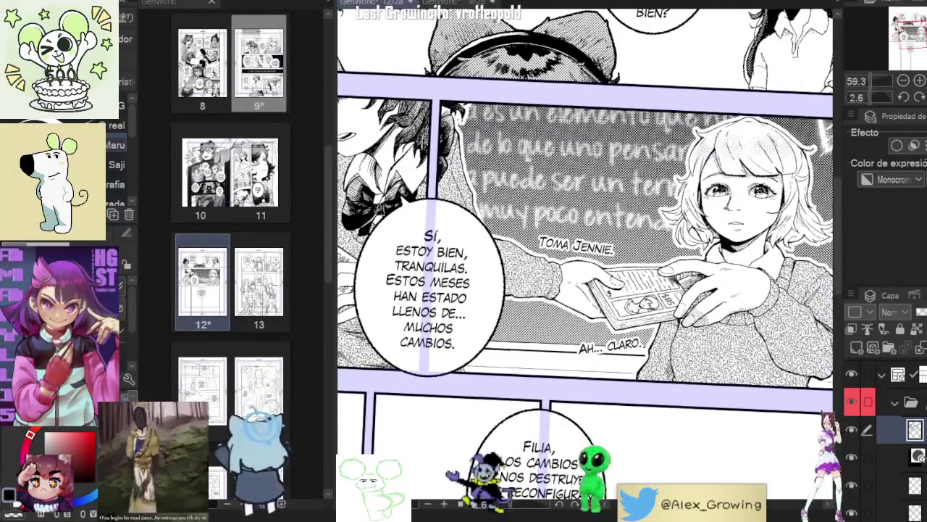
{"action": "scroll", "coordinate": [643, 248], "scroll_direction": "down", "scroll_amount": 1}
{"action": "scroll", "coordinate": [643, 248], "scroll_direction": "up", "scroll_amount": 2}
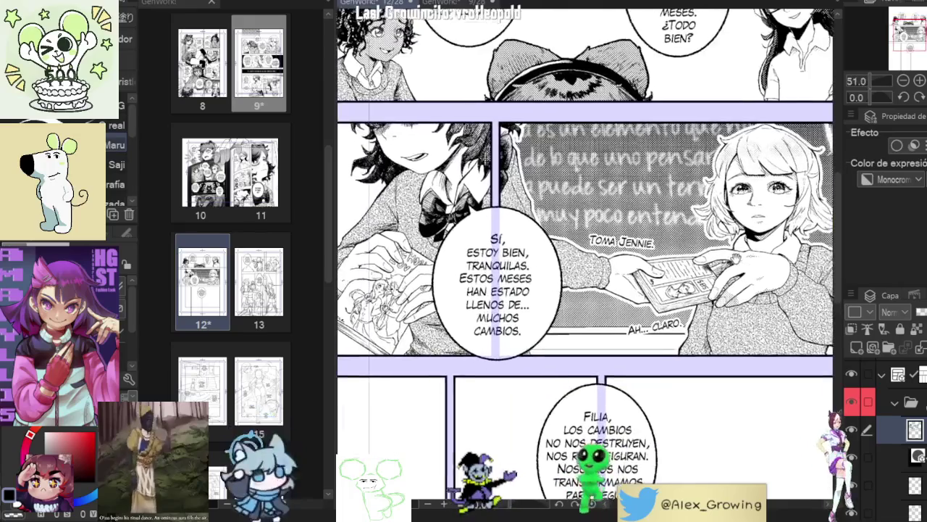
{"action": "scroll", "coordinate": [644, 248], "scroll_direction": "up", "scroll_amount": 1}
{"action": "scroll", "coordinate": [666, 258], "scroll_direction": "up", "scroll_amount": 5}
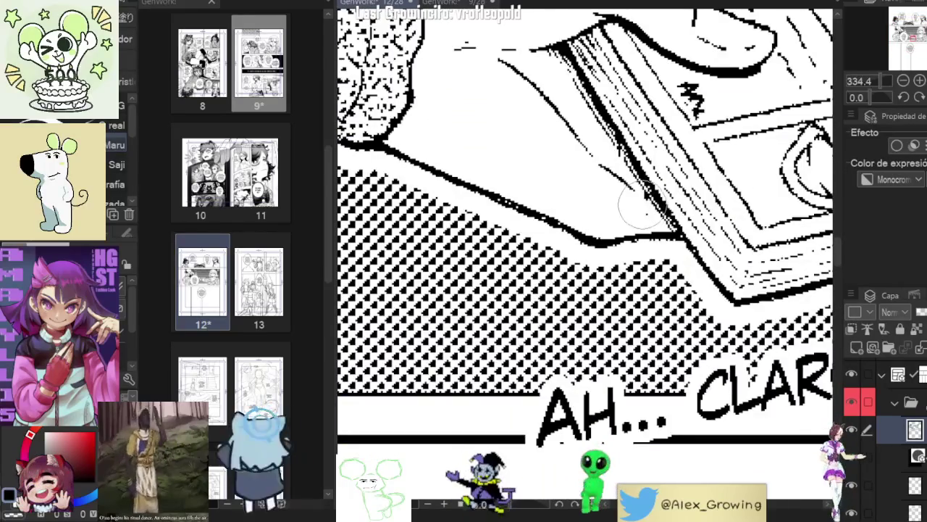
{"action": "scroll", "coordinate": [648, 209], "scroll_direction": "down", "scroll_amount": 5}
{"action": "left_click_drag", "start_coordinate": [649, 208], "coordinate": [639, 247]}
{"action": "scroll", "coordinate": [639, 246], "scroll_direction": "up", "scroll_amount": 5}
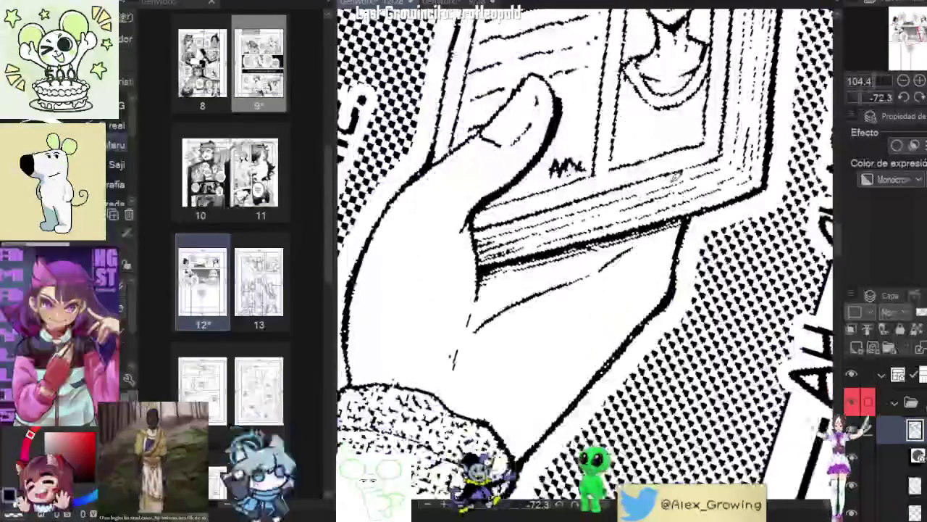
{"action": "scroll", "coordinate": [611, 252], "scroll_direction": "down", "scroll_amount": 4}
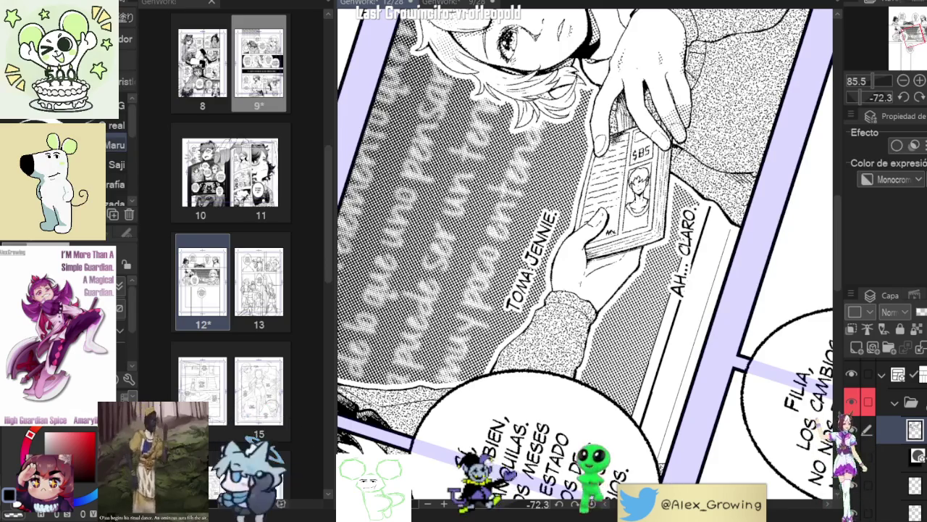
{"action": "scroll", "coordinate": [673, 341], "scroll_direction": "down", "scroll_amount": 3}
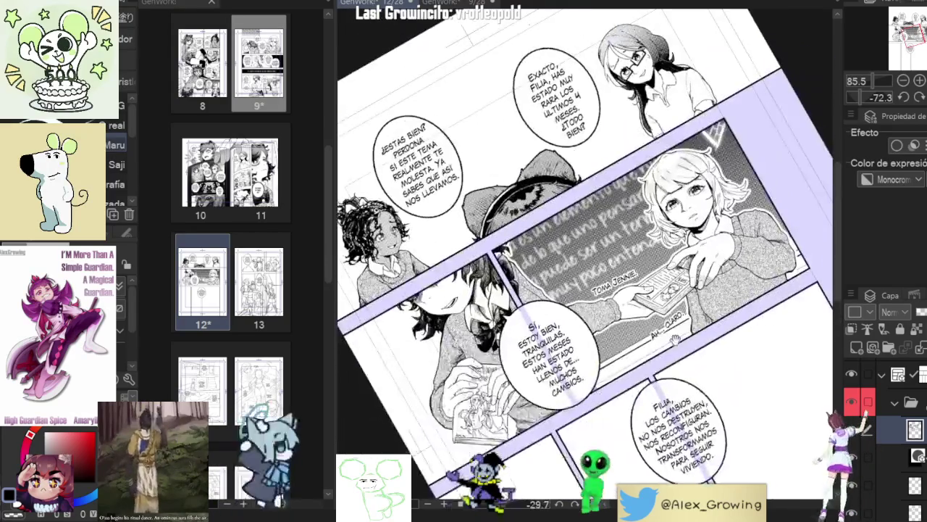
{"action": "key", "text": "ctrl+0"}
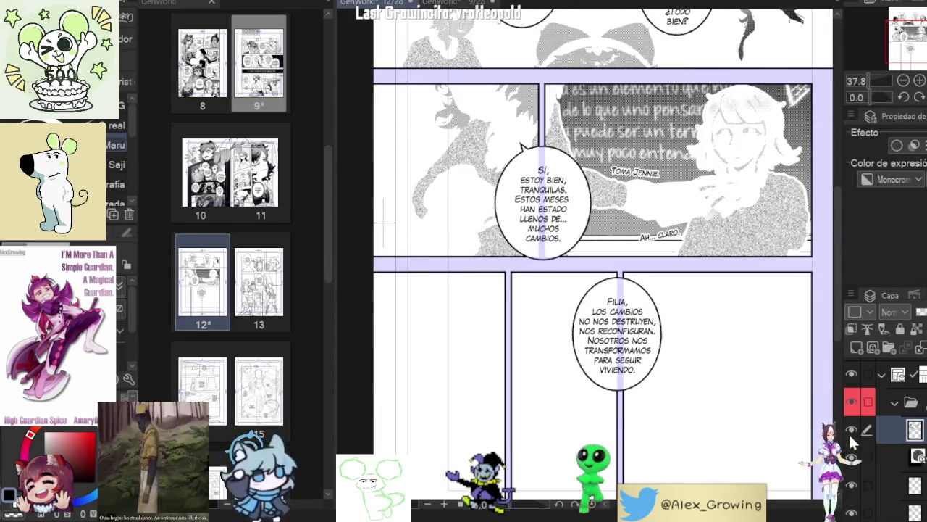
{"action": "scroll", "coordinate": [552, 237], "scroll_direction": "up", "scroll_amount": 3}
{"action": "left_click", "coordinate": [553, 237]}
{"action": "scroll", "coordinate": [553, 238], "scroll_direction": "down", "scroll_amount": 3}
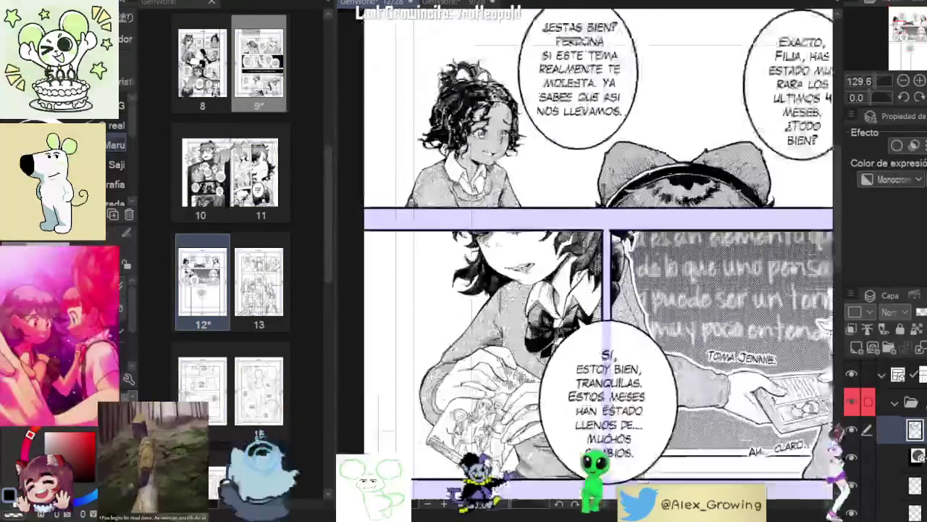
{"action": "scroll", "coordinate": [628, 254], "scroll_direction": "up", "scroll_amount": 1}
{"action": "mouse_move", "coordinate": [627, 253]}
{"action": "left_mouse_down"}
{"action": "mouse_move", "coordinate": [585, 272]}
{"action": "mouse_move", "coordinate": [593, 278]}
{"action": "left_mouse_up"}
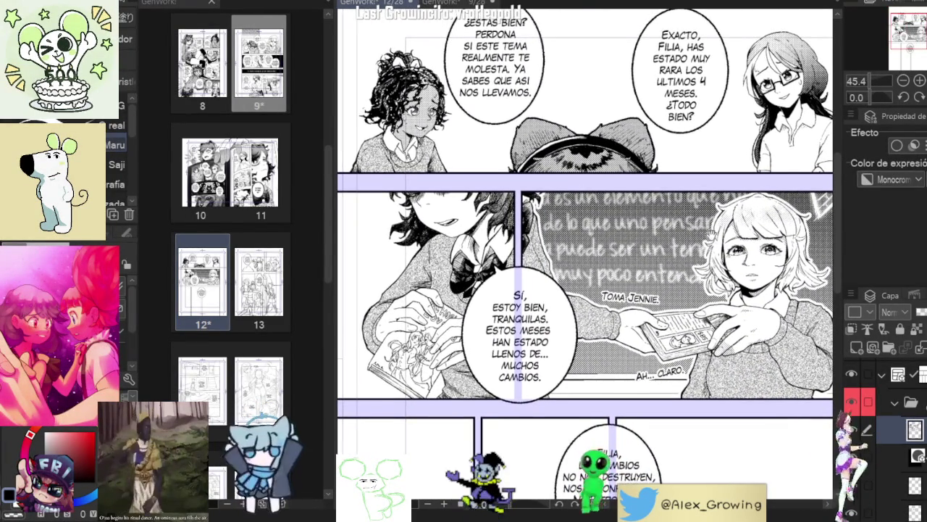
{"action": "left_click_drag", "start_coordinate": [702, 238], "coordinate": [691, 245]}
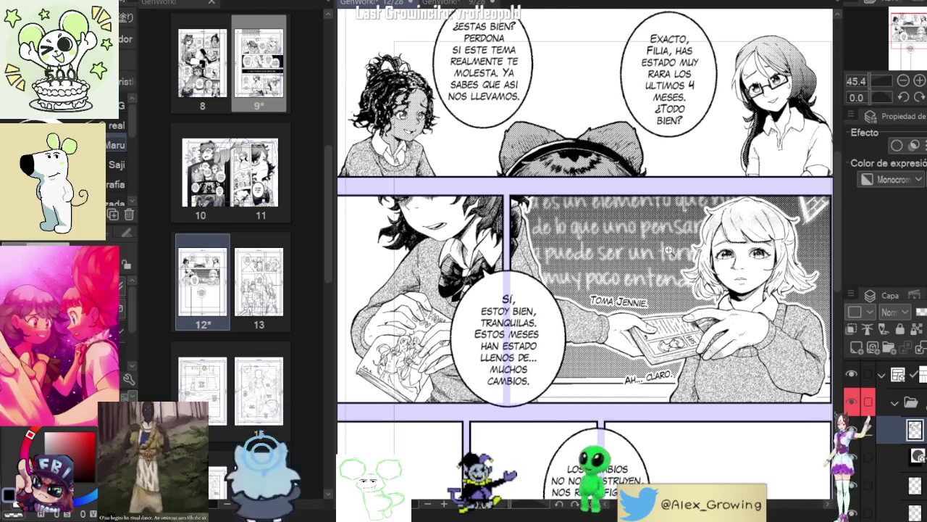
{"action": "scroll", "coordinate": [598, 337], "scroll_direction": "up", "scroll_amount": 5}
{"action": "scroll", "coordinate": [598, 336], "scroll_direction": "down", "scroll_amount": 1}
{"action": "left_click_drag", "start_coordinate": [545, 247], "coordinate": [552, 356]}
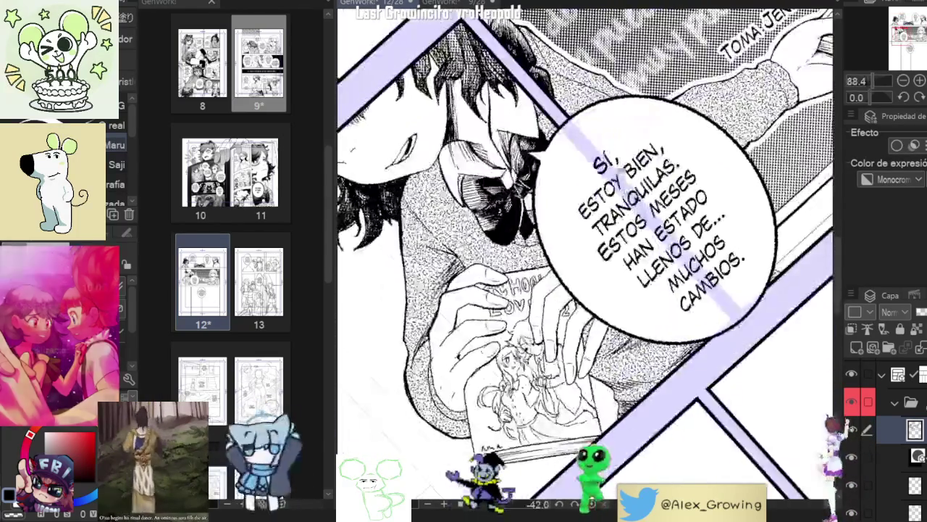
{"action": "scroll", "coordinate": [552, 356], "scroll_direction": "up", "scroll_amount": 3}
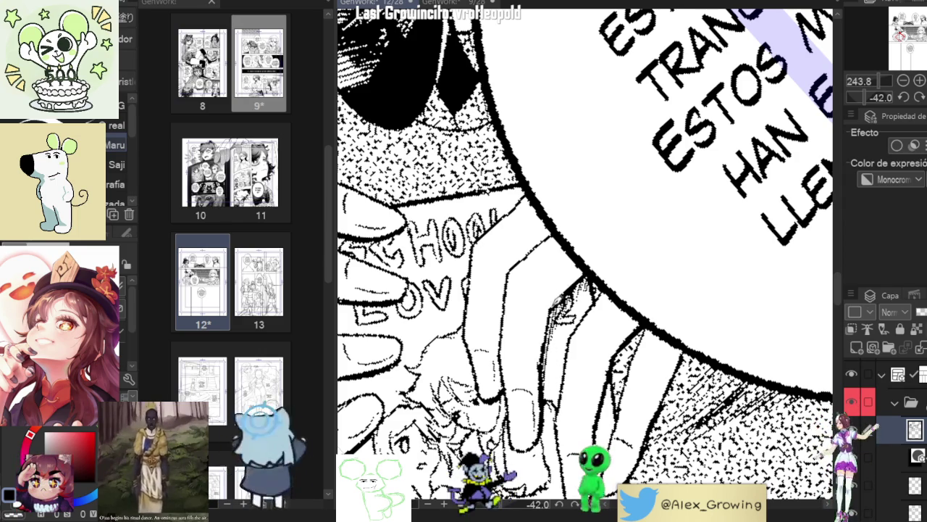
{"action": "scroll", "coordinate": [585, 265], "scroll_direction": "down", "scroll_amount": 2}
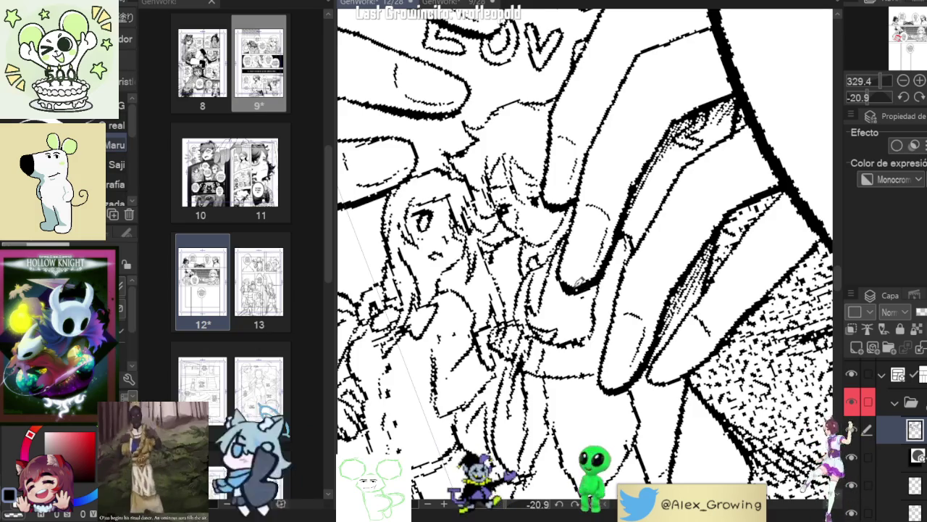
{"action": "scroll", "coordinate": [625, 268], "scroll_direction": "down", "scroll_amount": 5}
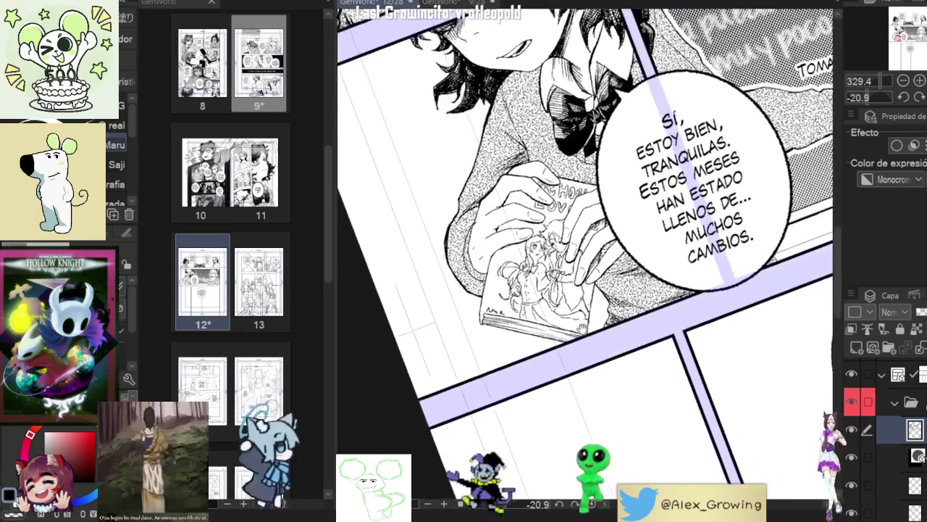
{"action": "scroll", "coordinate": [607, 272], "scroll_direction": "up", "scroll_amount": 4}
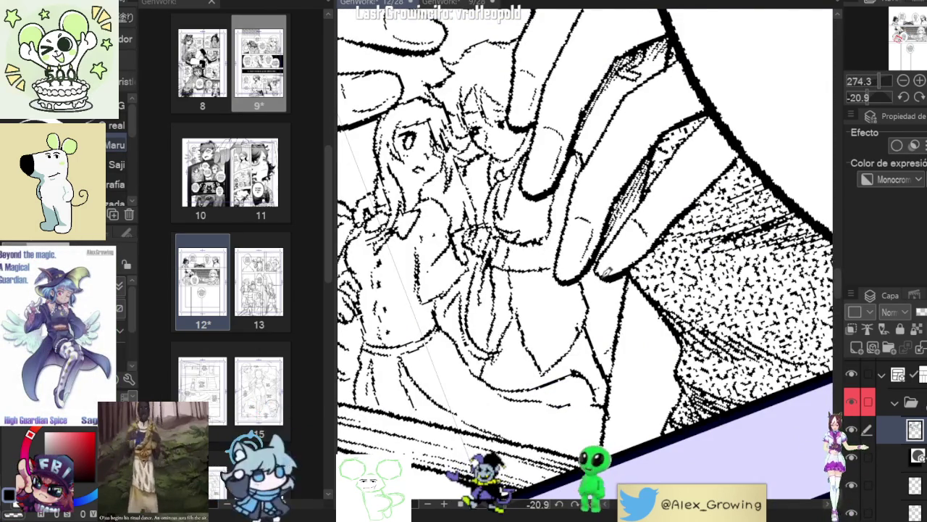
{"action": "scroll", "coordinate": [607, 270], "scroll_direction": "down", "scroll_amount": 5}
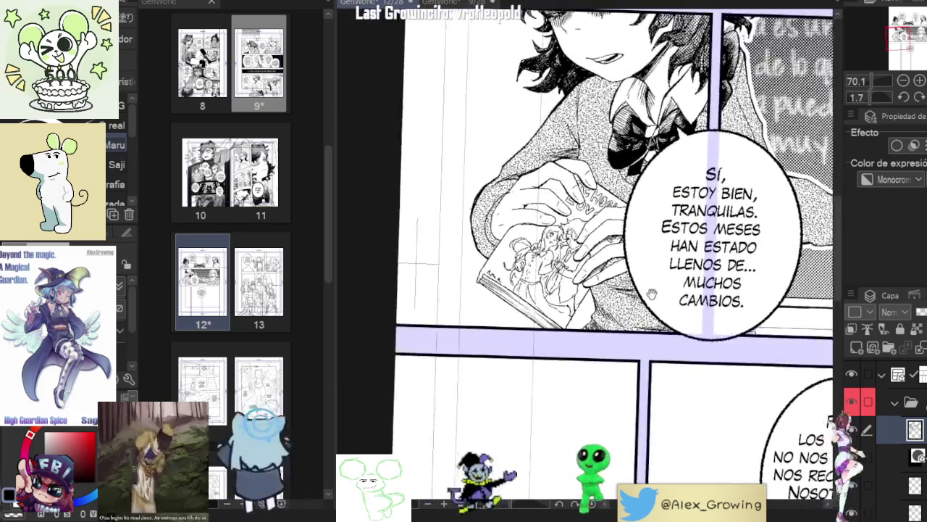
{"action": "scroll", "coordinate": [505, 313], "scroll_direction": "up", "scroll_amount": 5}
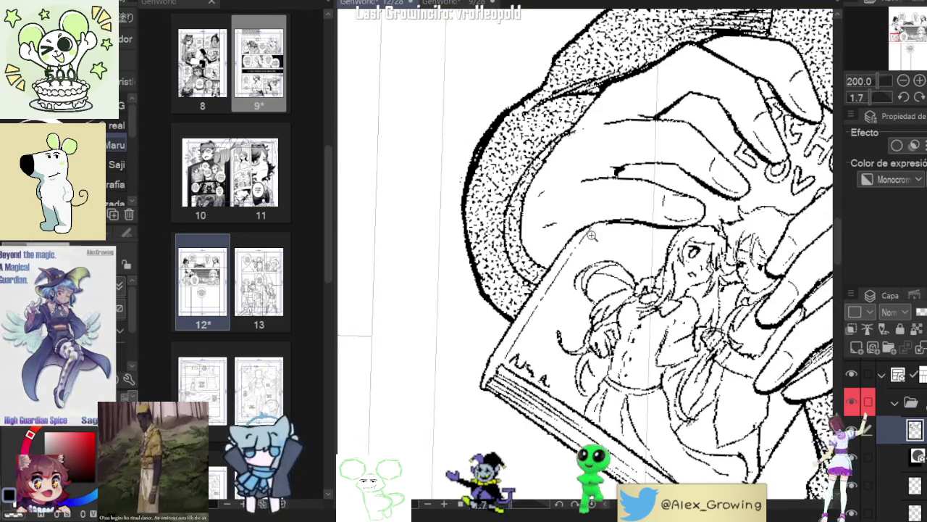
{"action": "scroll", "coordinate": [584, 248], "scroll_direction": "down", "scroll_amount": 3}
{"action": "scroll", "coordinate": [586, 241], "scroll_direction": "up", "scroll_amount": 4}
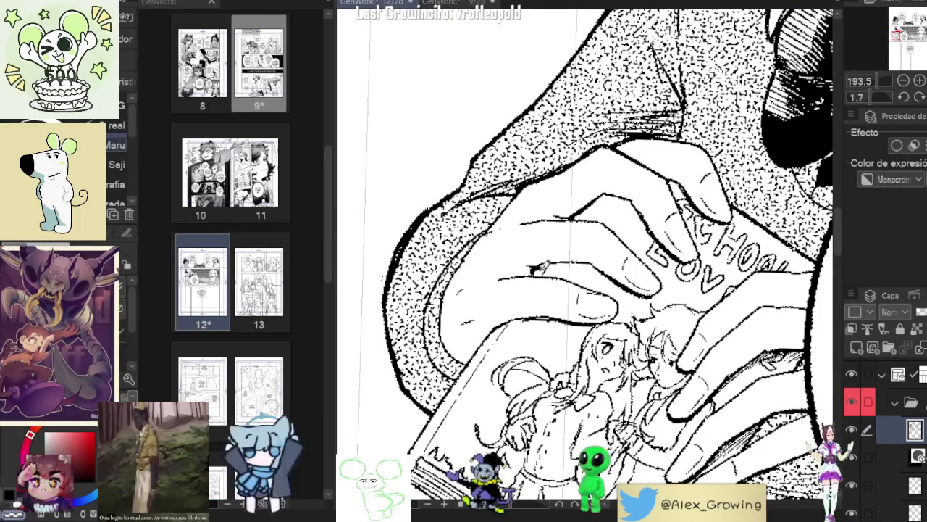
{"action": "left_click_drag", "start_coordinate": [554, 248], "coordinate": [560, 269]}
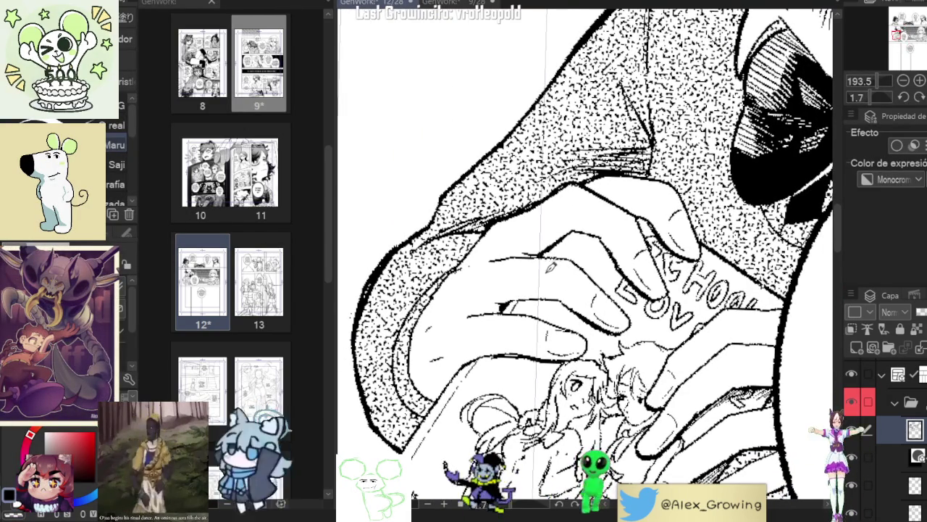
{"action": "scroll", "coordinate": [580, 223], "scroll_direction": "down", "scroll_amount": 5}
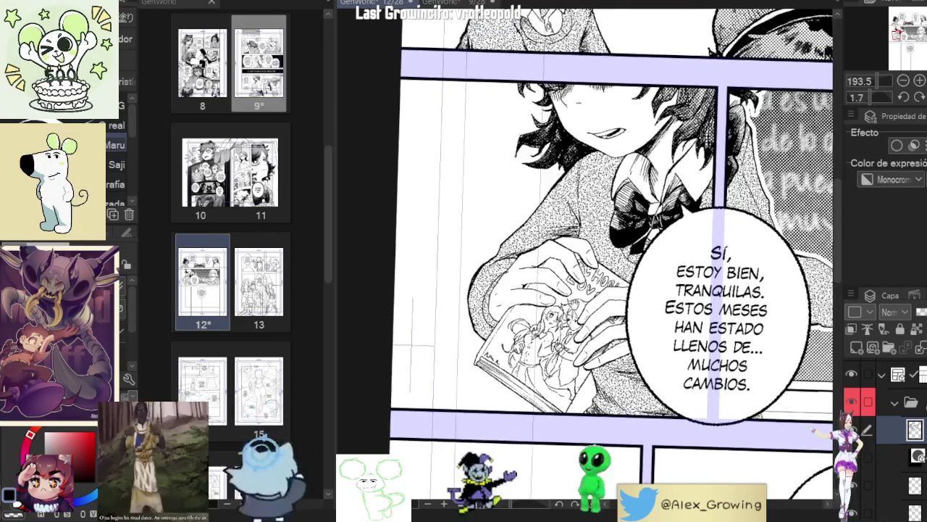
{"action": "scroll", "coordinate": [580, 223], "scroll_direction": "up", "scroll_amount": 5}
{"action": "scroll", "coordinate": [562, 250], "scroll_direction": "down", "scroll_amount": 3}
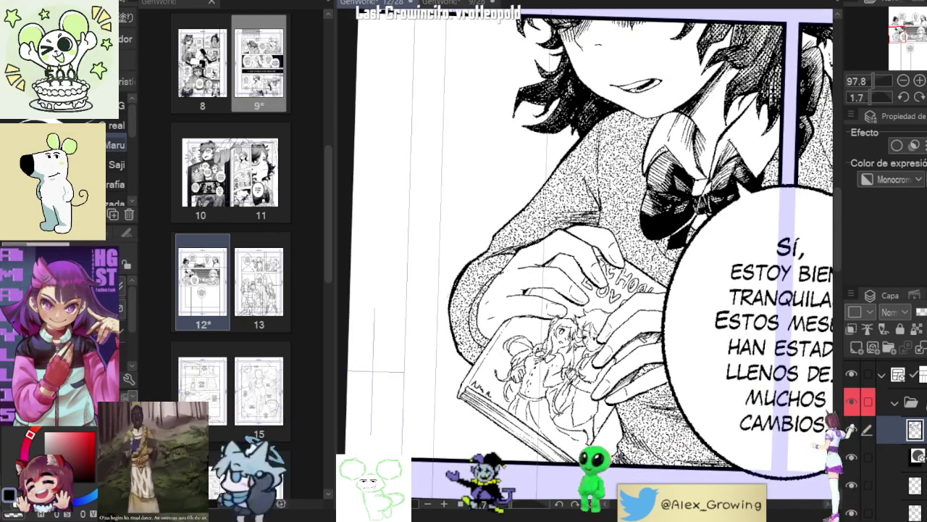
{"action": "scroll", "coordinate": [681, 214], "scroll_direction": "down", "scroll_amount": 2}
{"action": "scroll", "coordinate": [681, 214], "scroll_direction": "down", "scroll_amount": 2}
{"action": "scroll", "coordinate": [681, 214], "scroll_direction": "up", "scroll_amount": 4}
{"action": "scroll", "coordinate": [652, 246], "scroll_direction": "up", "scroll_amount": 4}
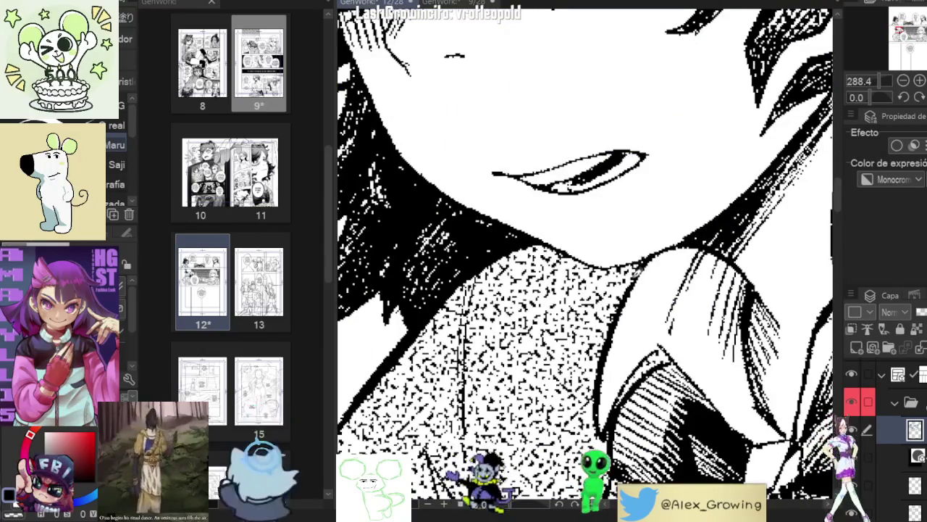
{"action": "mouse_move", "coordinate": [674, 254]}
{"action": "left_mouse_down"}
{"action": "mouse_move", "coordinate": [640, 275]}
{"action": "mouse_move", "coordinate": [545, 285]}
{"action": "mouse_move", "coordinate": [566, 266]}
{"action": "left_mouse_up"}
{"action": "scroll", "coordinate": [546, 286], "scroll_direction": "up", "scroll_amount": 1}
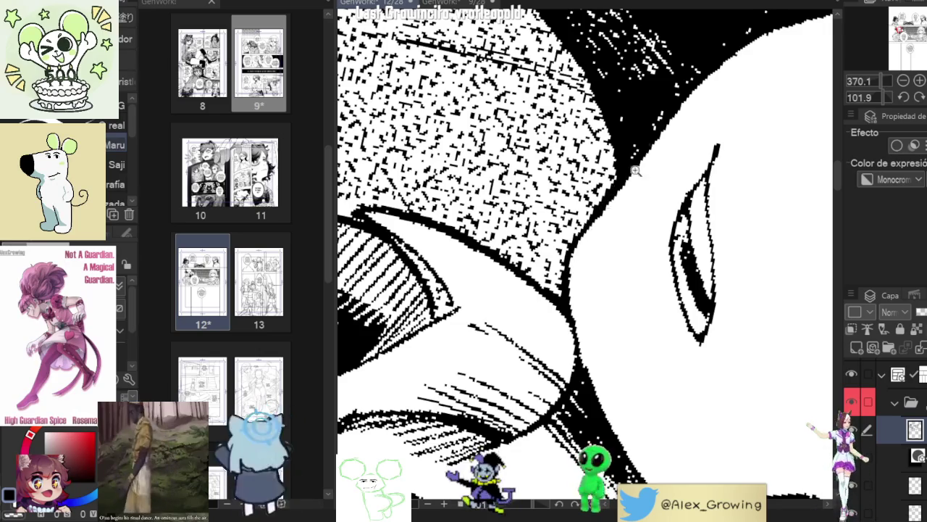
{"action": "scroll", "coordinate": [635, 170], "scroll_direction": "down", "scroll_amount": 5}
{"action": "key", "text": "ctrl+at"}
{"action": "key", "text": "ctrl+0"}
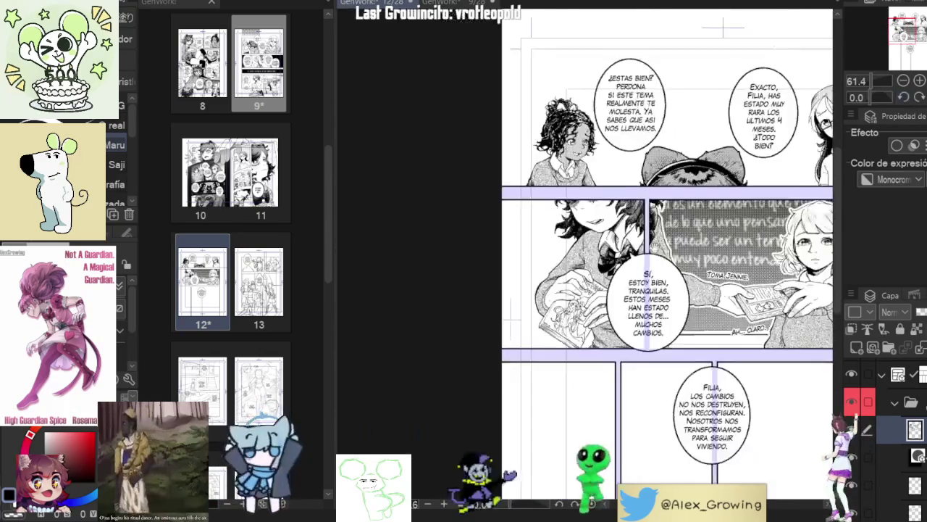
{"action": "scroll", "coordinate": [636, 261], "scroll_direction": "down", "scroll_amount": 3}
{"action": "left_click_drag", "start_coordinate": [639, 171], "coordinate": [598, 239]}
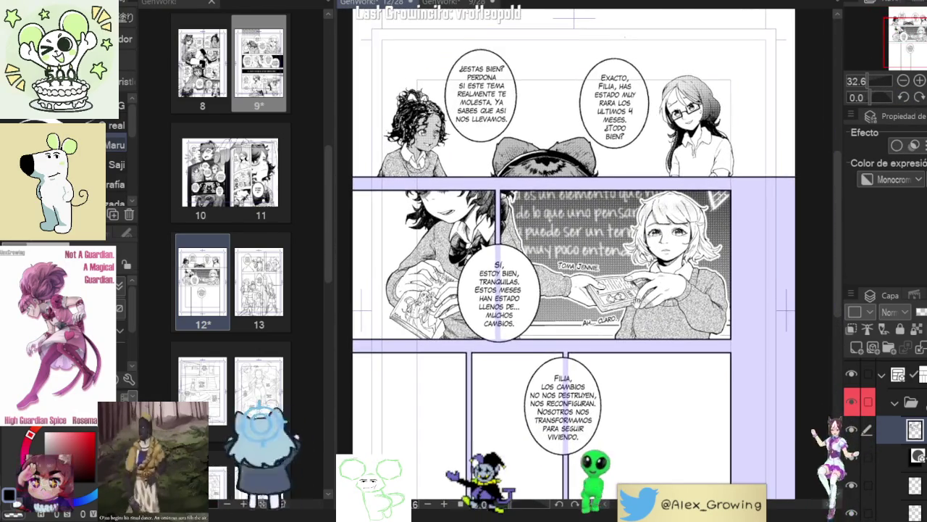
{"action": "scroll", "coordinate": [598, 239], "scroll_direction": "up", "scroll_amount": 2}
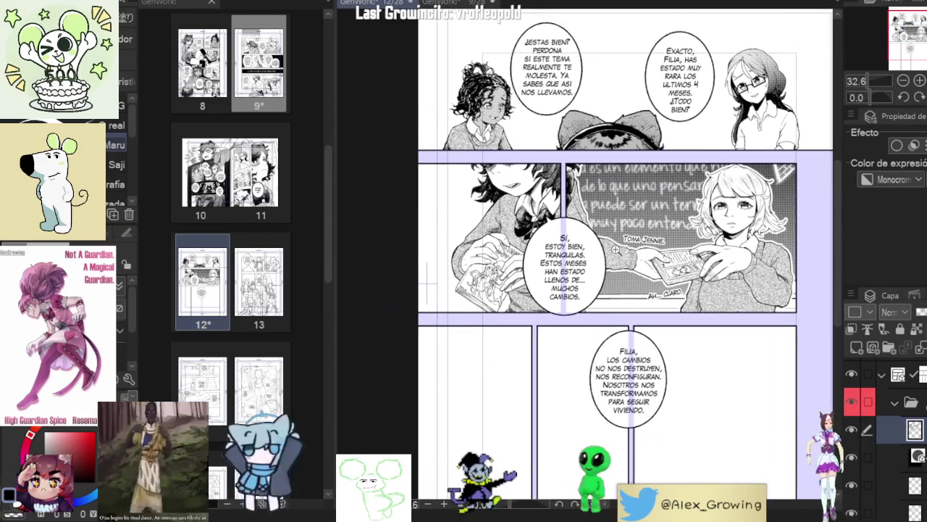
{"action": "scroll", "coordinate": [507, 261], "scroll_direction": "up", "scroll_amount": 2}
{"action": "scroll", "coordinate": [461, 274], "scroll_direction": "up", "scroll_amount": 5}
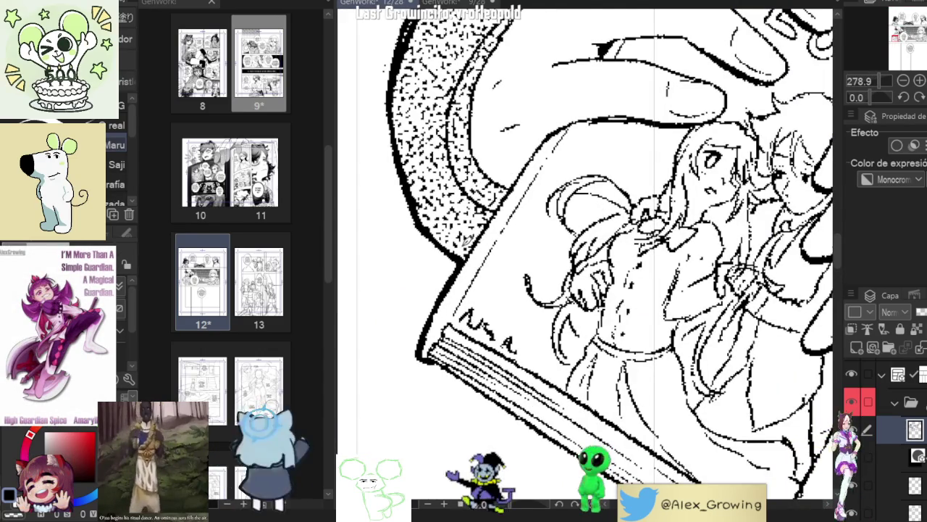
{"action": "left_click_drag", "start_coordinate": [623, 239], "coordinate": [573, 304]}
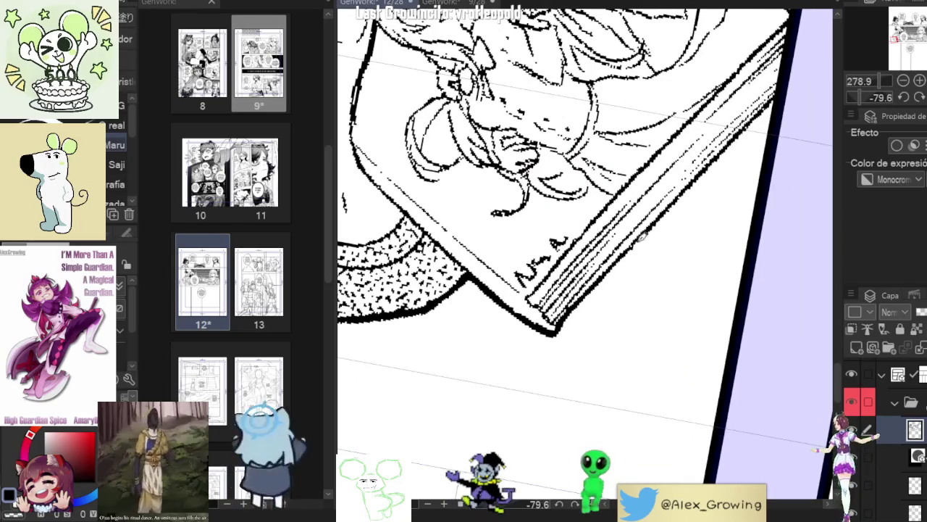
{"action": "left_click_drag", "start_coordinate": [647, 231], "coordinate": [608, 264]}
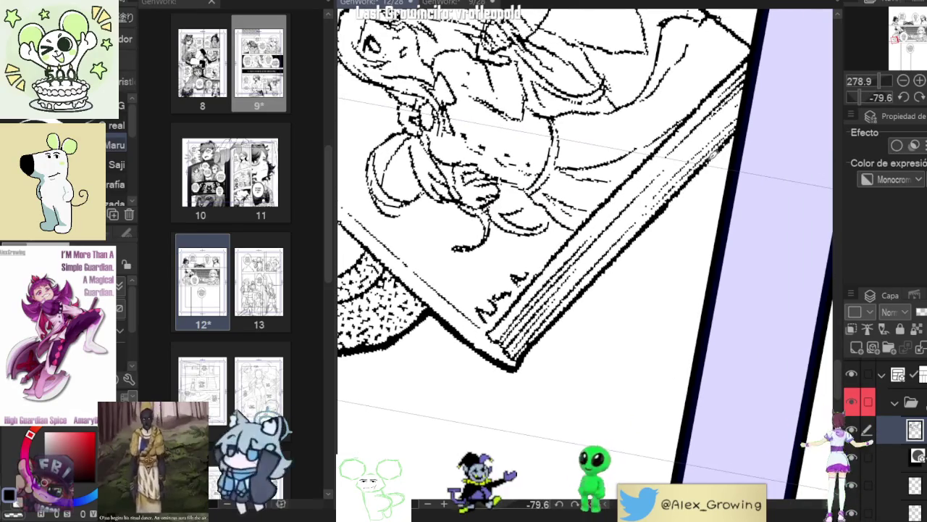
{"action": "scroll", "coordinate": [584, 253], "scroll_direction": "down", "scroll_amount": 2}
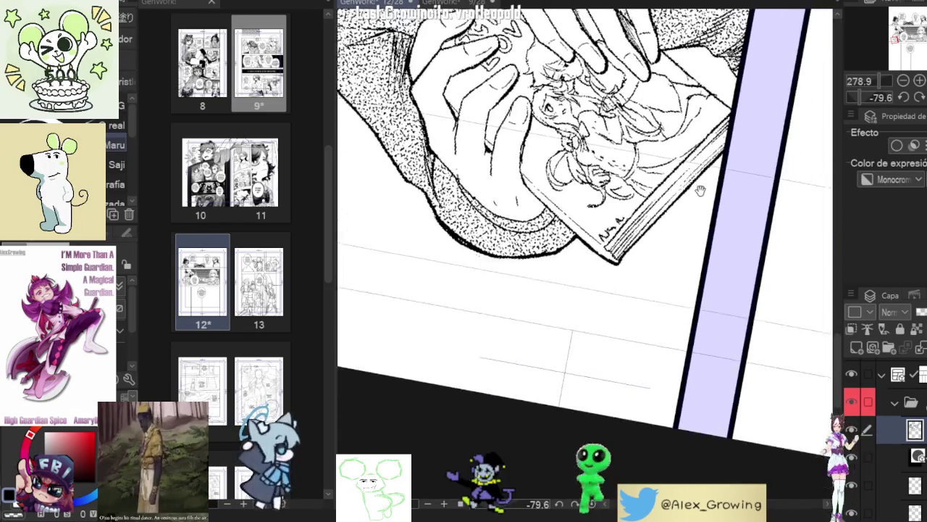
{"action": "scroll", "coordinate": [585, 254], "scroll_direction": "down", "scroll_amount": 2}
{"action": "scroll", "coordinate": [584, 253], "scroll_direction": "down", "scroll_amount": 2}
{"action": "scroll", "coordinate": [585, 254], "scroll_direction": "down", "scroll_amount": 2}
{"action": "left_click_drag", "start_coordinate": [584, 253], "coordinate": [631, 318]}
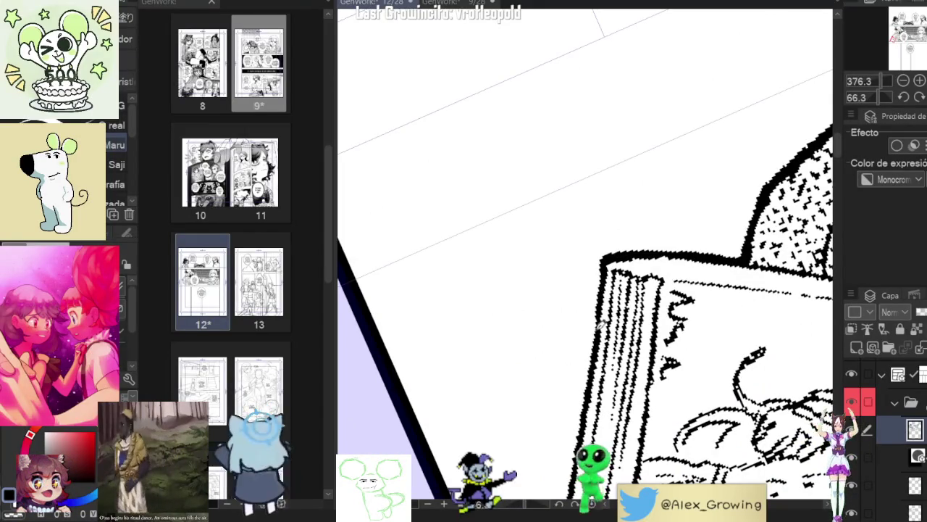
{"action": "scroll", "coordinate": [605, 310], "scroll_direction": "down", "scroll_amount": 3}
{"action": "left_click_drag", "start_coordinate": [605, 310], "coordinate": [661, 234]}
{"action": "scroll", "coordinate": [661, 235], "scroll_direction": "up", "scroll_amount": 5}
{"action": "mouse_move", "coordinate": [650, 326]}
{"action": "left_mouse_down"}
{"action": "mouse_move", "coordinate": [662, 296]}
{"action": "mouse_move", "coordinate": [596, 368]}
{"action": "mouse_move", "coordinate": [601, 315]}
{"action": "left_mouse_up"}
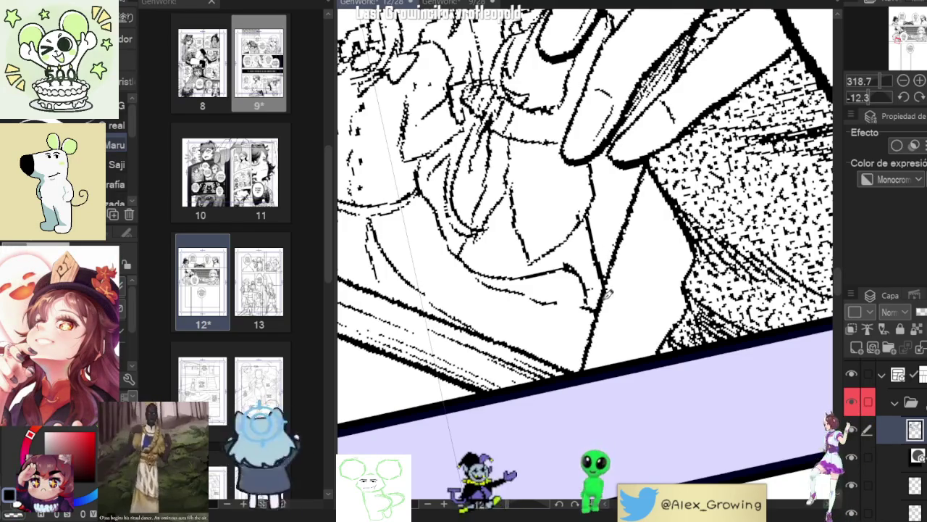
{"action": "scroll", "coordinate": [627, 253], "scroll_direction": "down", "scroll_amount": 5}
{"action": "mouse_move", "coordinate": [626, 254]}
{"action": "left_mouse_down"}
{"action": "mouse_move", "coordinate": [643, 300]}
{"action": "mouse_move", "coordinate": [648, 286]}
{"action": "left_mouse_up"}
{"action": "scroll", "coordinate": [643, 300], "scroll_direction": "up", "scroll_amount": 2}
{"action": "scroll", "coordinate": [642, 300], "scroll_direction": "up", "scroll_amount": 4}
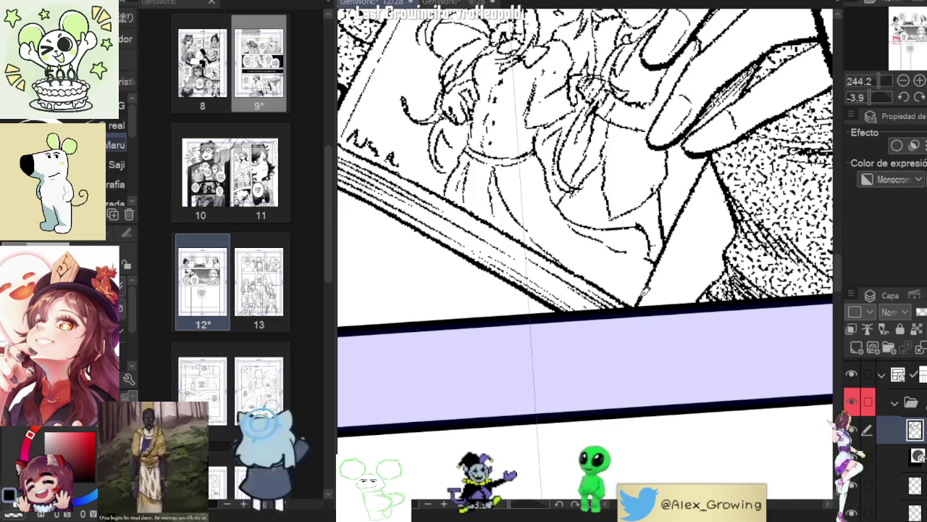
{"action": "scroll", "coordinate": [658, 293], "scroll_direction": "down", "scroll_amount": 5}
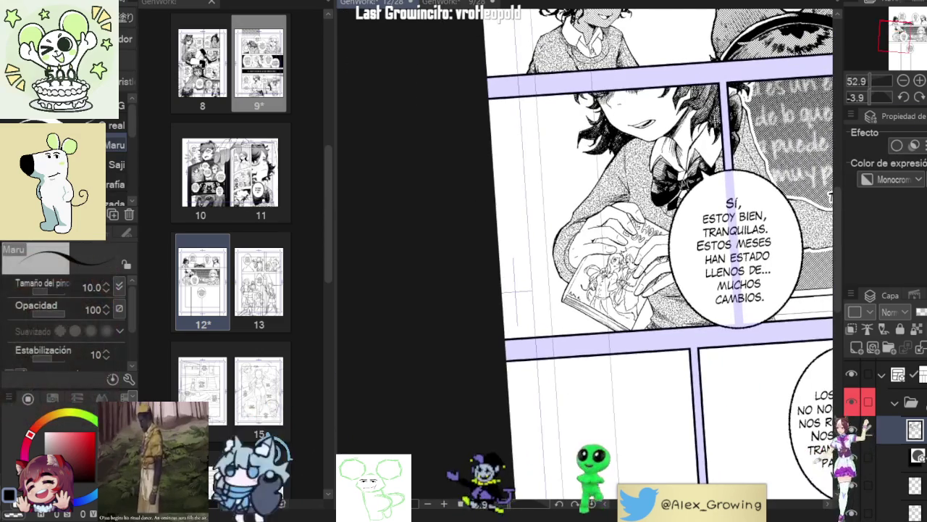
{"action": "scroll", "coordinate": [648, 312], "scroll_direction": "up", "scroll_amount": 2}
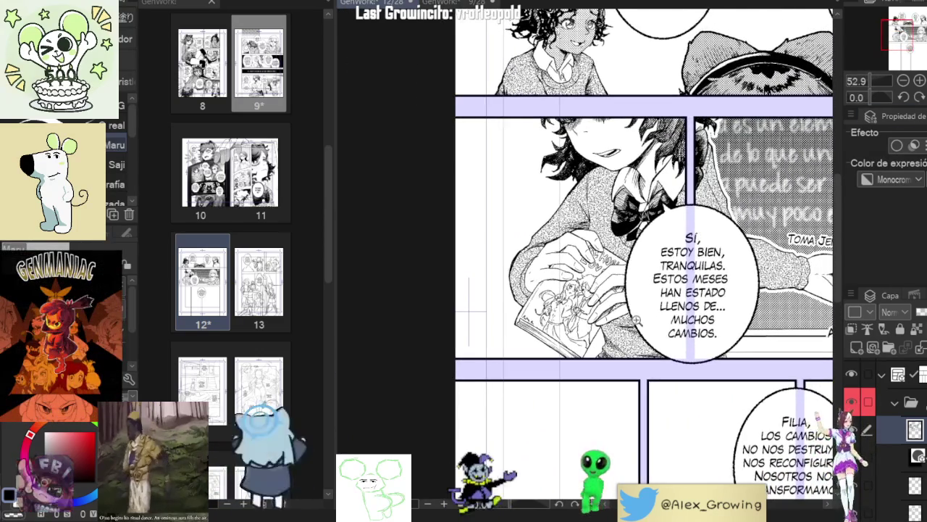
{"action": "scroll", "coordinate": [648, 311], "scroll_direction": "up", "scroll_amount": 1}
{"action": "scroll", "coordinate": [648, 312], "scroll_direction": "up", "scroll_amount": 1}
{"action": "scroll", "coordinate": [648, 311], "scroll_direction": "up", "scroll_amount": 1}
{"action": "scroll", "coordinate": [649, 312], "scroll_direction": "up", "scroll_amount": 1}
{"action": "scroll", "coordinate": [648, 312], "scroll_direction": "down", "scroll_amount": 3}
{"action": "scroll", "coordinate": [677, 231], "scroll_direction": "up", "scroll_amount": 2}
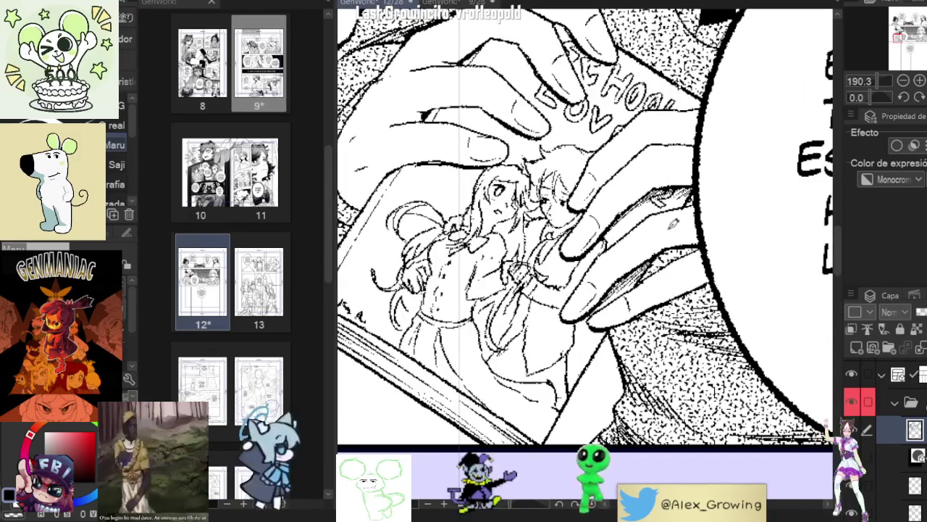
{"action": "scroll", "coordinate": [688, 193], "scroll_direction": "up", "scroll_amount": 1}
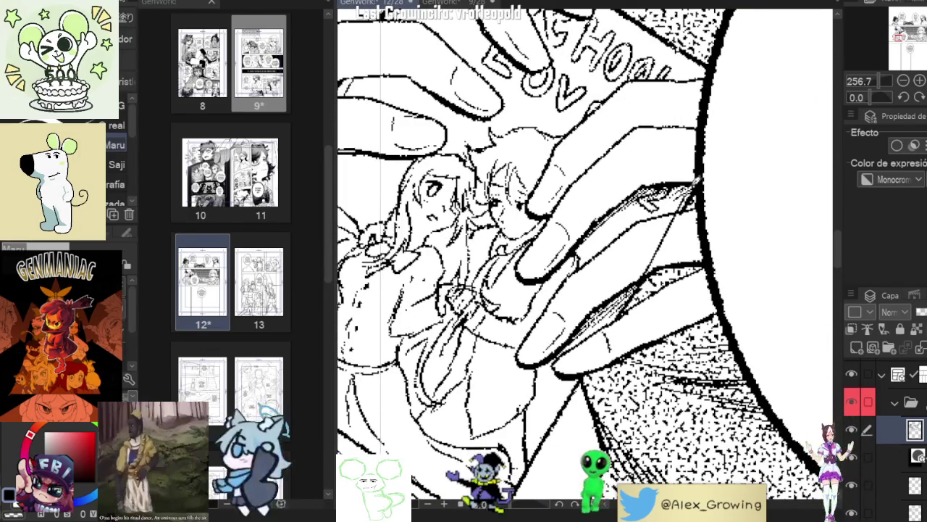
{"action": "scroll", "coordinate": [699, 217], "scroll_direction": "down", "scroll_amount": 4}
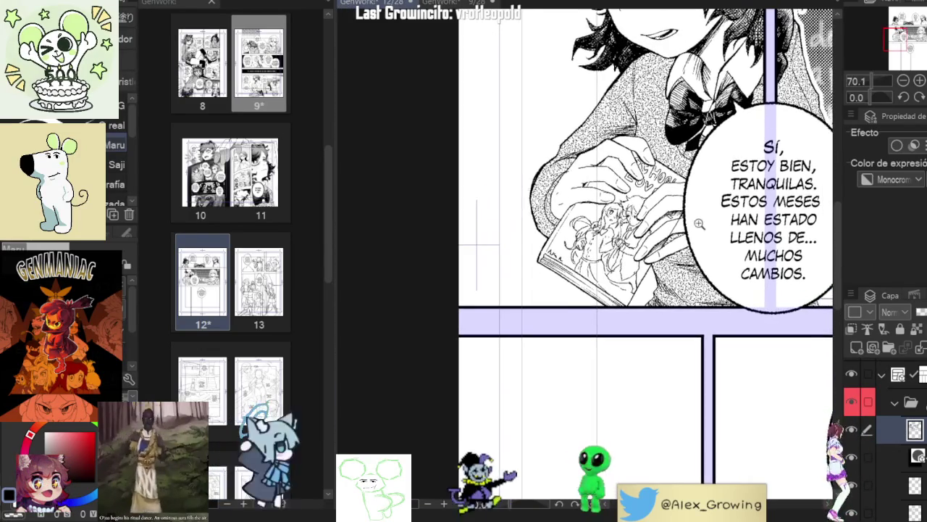
{"action": "scroll", "coordinate": [733, 220], "scroll_direction": "up", "scroll_amount": 2}
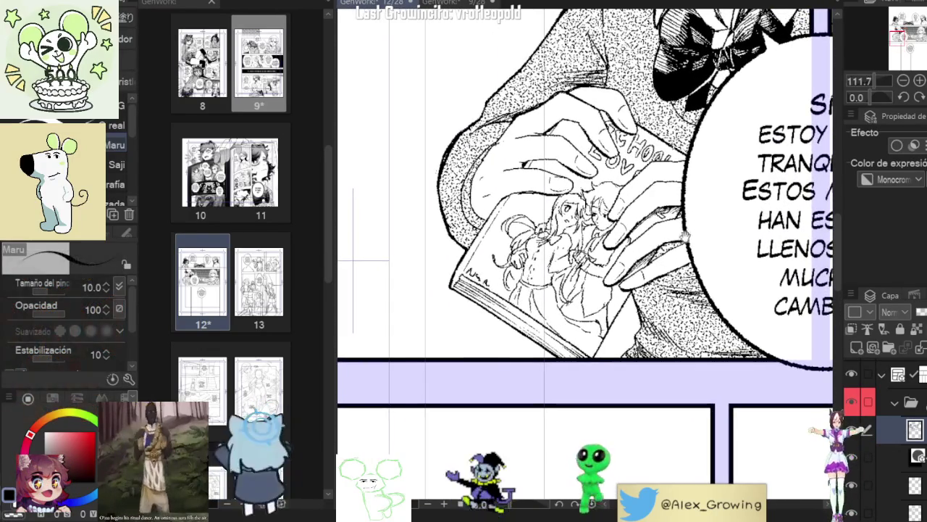
{"action": "mouse_move", "coordinate": [695, 217]}
{"action": "left_mouse_down"}
{"action": "mouse_move", "coordinate": [667, 169]}
{"action": "mouse_move", "coordinate": [675, 285]}
{"action": "left_mouse_up"}
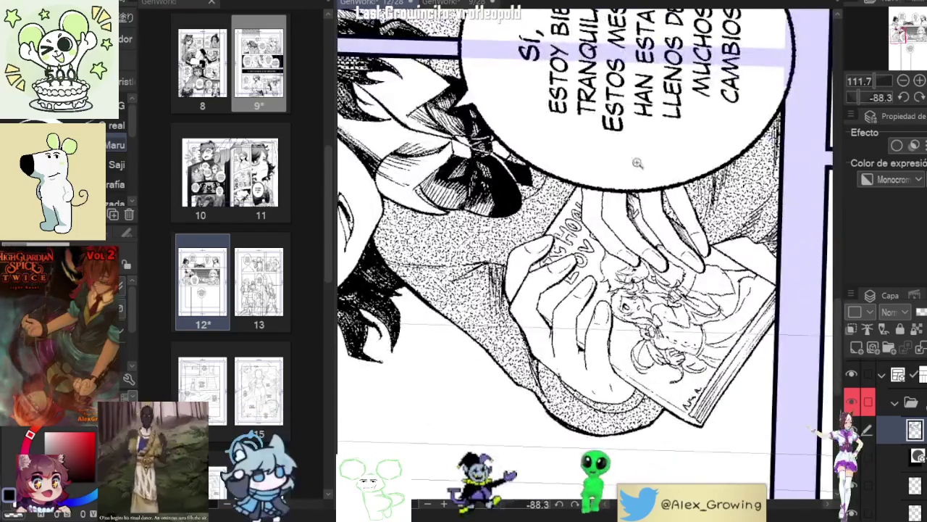
{"action": "scroll", "coordinate": [677, 285], "scroll_direction": "down", "scroll_amount": 1}
{"action": "scroll", "coordinate": [677, 285], "scroll_direction": "up", "scroll_amount": 2}
{"action": "scroll", "coordinate": [675, 268], "scroll_direction": "down", "scroll_amount": 3}
{"action": "scroll", "coordinate": [674, 247], "scroll_direction": "down", "scroll_amount": 1}
{"action": "scroll", "coordinate": [586, 241], "scroll_direction": "up", "scroll_amount": 1}
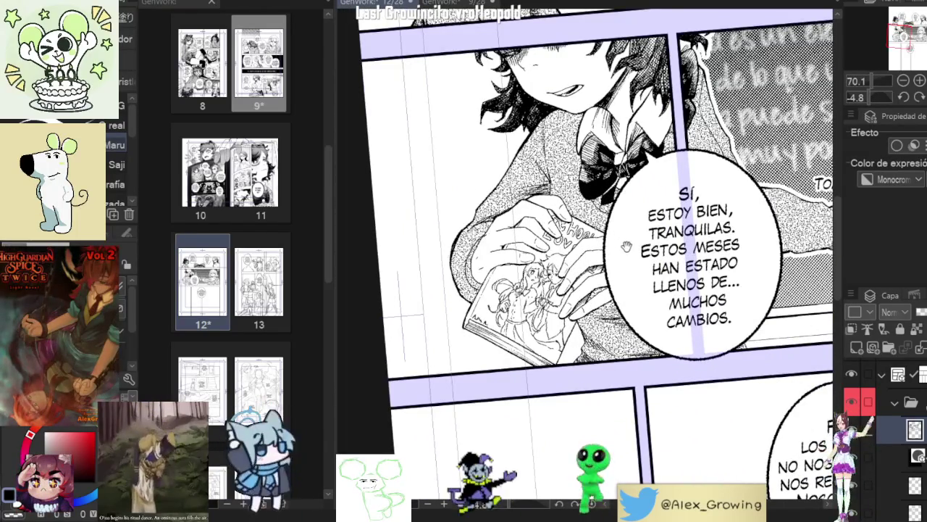
{"action": "scroll", "coordinate": [602, 270], "scroll_direction": "up", "scroll_amount": 2}
{"action": "scroll", "coordinate": [601, 269], "scroll_direction": "up", "scroll_amount": 1}
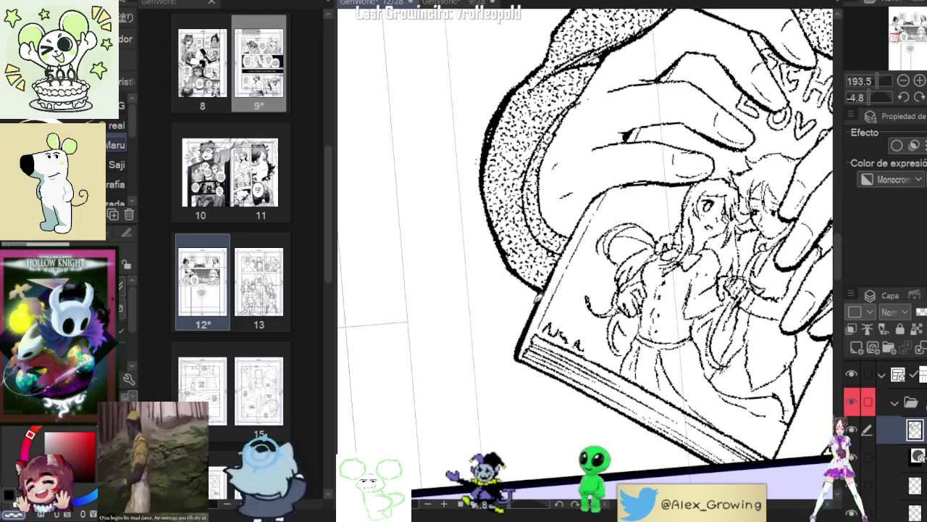
{"action": "scroll", "coordinate": [526, 300], "scroll_direction": "down", "scroll_amount": 5}
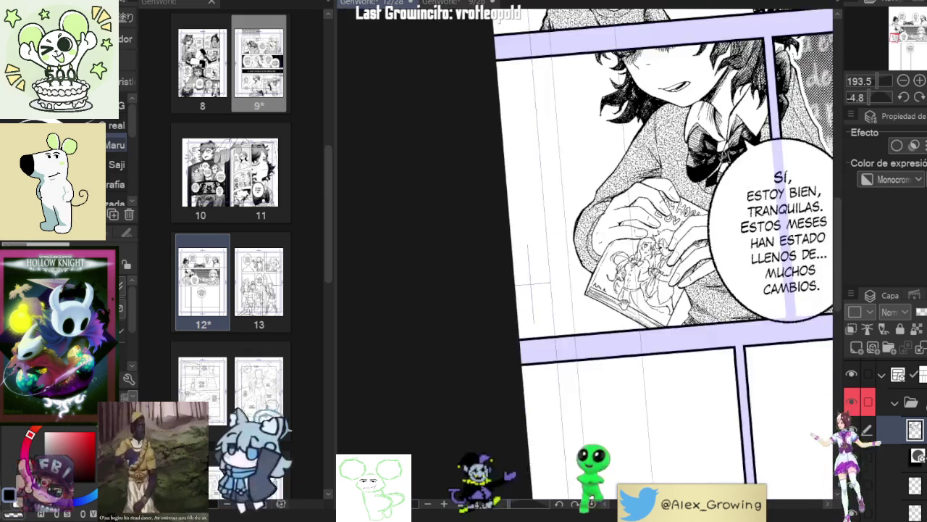
Step: Pan and zoom across the upper panels to inspect the hand and the bubble text
{"action": "left_click_drag", "start_coordinate": [580, 290], "coordinate": [425, 304]}
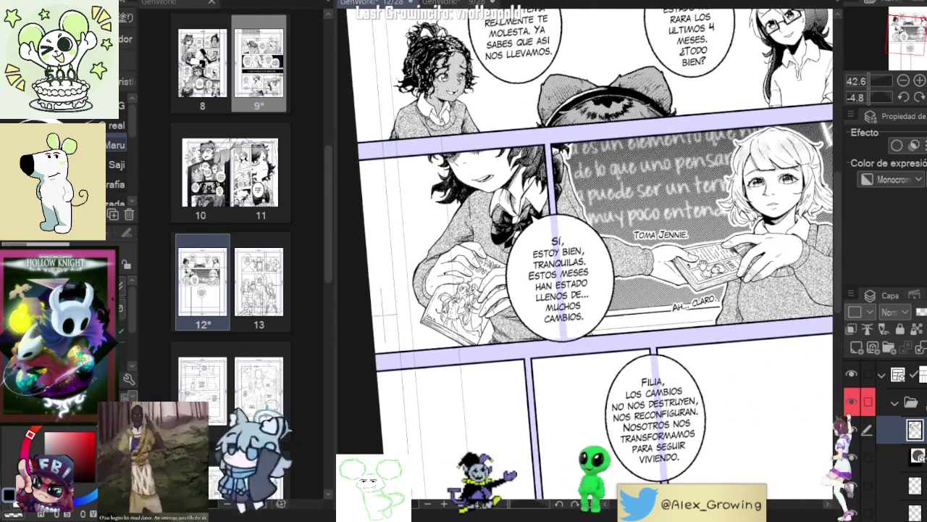
{"action": "scroll", "coordinate": [506, 328], "scroll_direction": "up", "scroll_amount": 3}
{"action": "scroll", "coordinate": [506, 328], "scroll_direction": "up", "scroll_amount": 2}
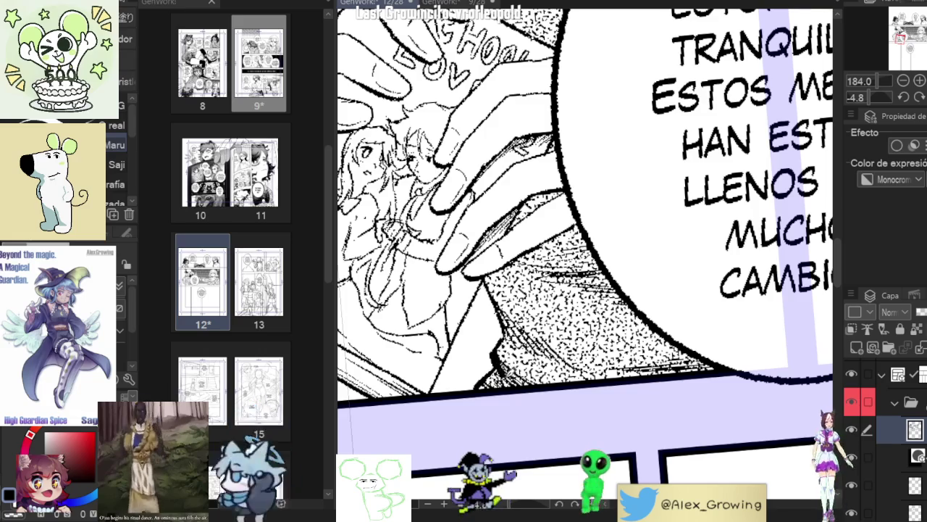
{"action": "left_click_drag", "start_coordinate": [525, 360], "coordinate": [557, 412]}
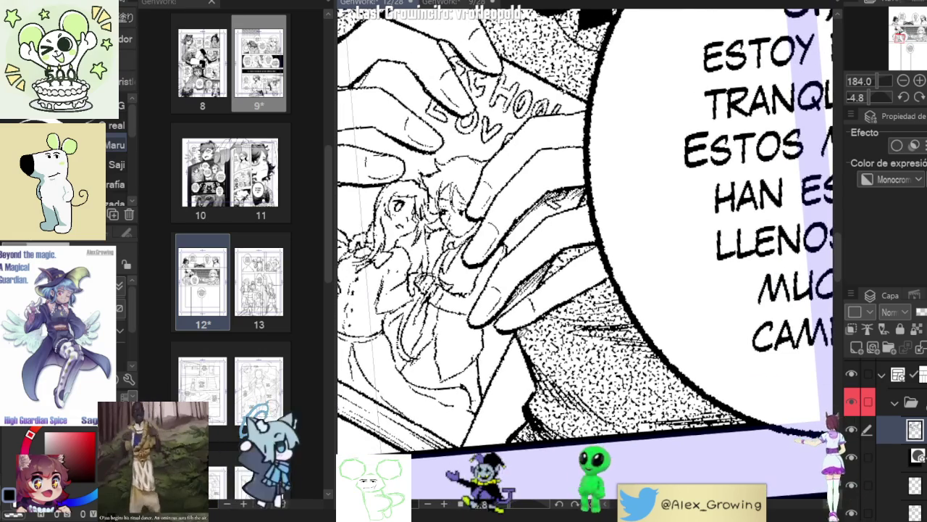
{"action": "scroll", "coordinate": [523, 386], "scroll_direction": "down", "scroll_amount": 2}
{"action": "scroll", "coordinate": [523, 386], "scroll_direction": "down", "scroll_amount": 1}
{"action": "scroll", "coordinate": [523, 386], "scroll_direction": "up", "scroll_amount": 3}
{"action": "scroll", "coordinate": [523, 385], "scroll_direction": "up", "scroll_amount": 2}
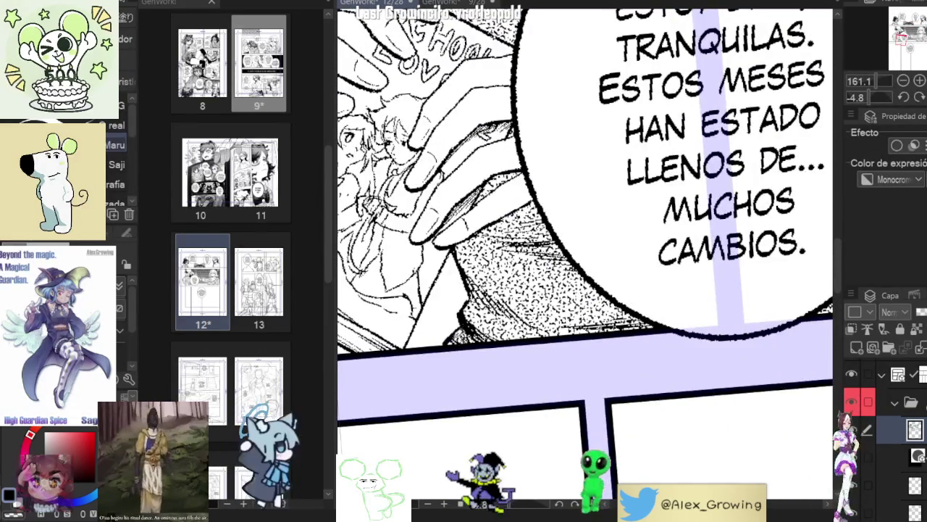
{"action": "scroll", "coordinate": [523, 386], "scroll_direction": "down", "scroll_amount": 3}
{"action": "scroll", "coordinate": [523, 386], "scroll_direction": "up", "scroll_amount": 1}
{"action": "scroll", "coordinate": [475, 369], "scroll_direction": "up", "scroll_amount": 1}
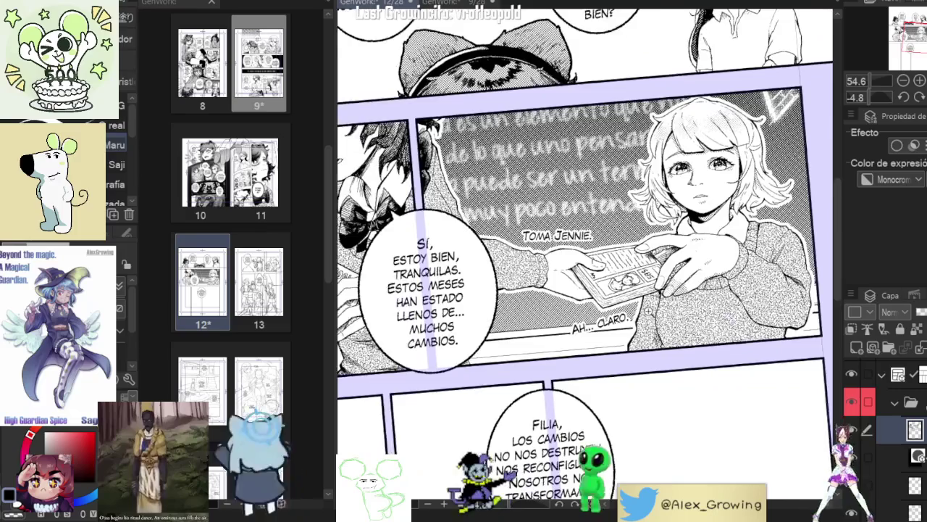
{"action": "scroll", "coordinate": [474, 370], "scroll_direction": "up", "scroll_amount": 3}
{"action": "scroll", "coordinate": [487, 368], "scroll_direction": "down", "scroll_amount": 5}
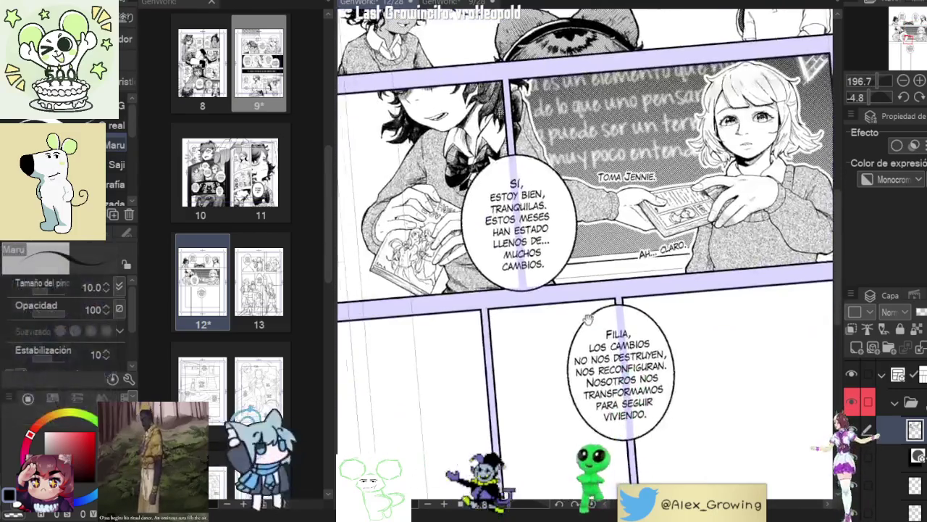
Step: Look over the whole middle panel, then zoom out to view the full page
{"action": "left_click_drag", "start_coordinate": [533, 284], "coordinate": [598, 347]}
{"action": "scroll", "coordinate": [622, 239], "scroll_direction": "up", "scroll_amount": 2}
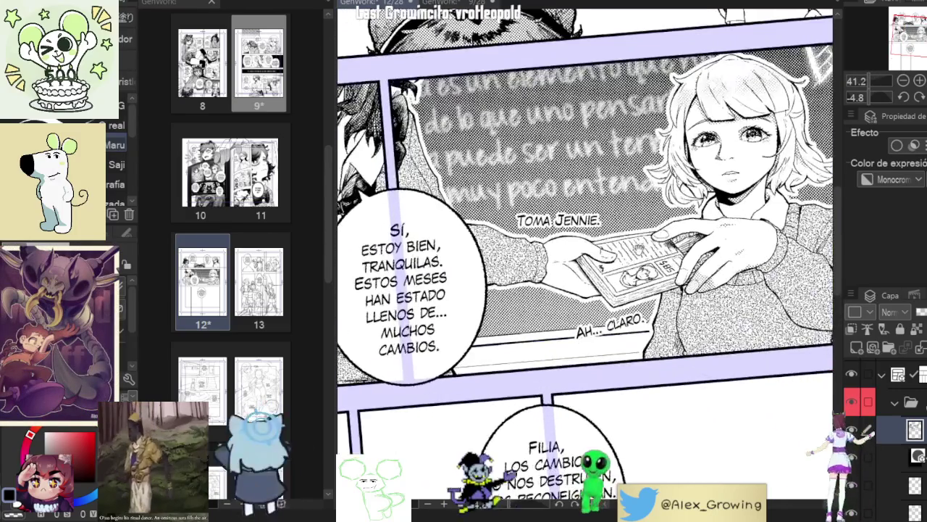
{"action": "scroll", "coordinate": [585, 254], "scroll_direction": "down", "scroll_amount": 1}
{"action": "scroll", "coordinate": [585, 253], "scroll_direction": "down", "scroll_amount": 1}
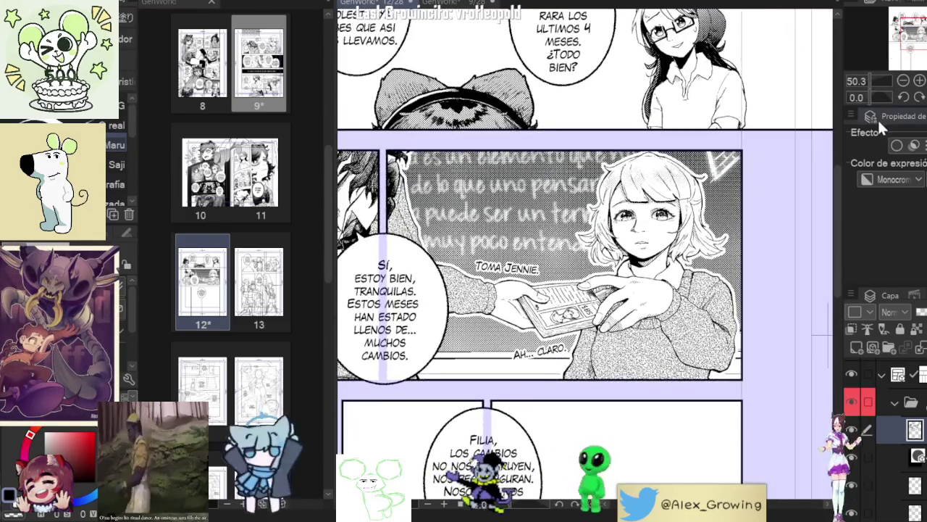
{"action": "scroll", "coordinate": [585, 254], "scroll_direction": "down", "scroll_amount": 1}
{"action": "scroll", "coordinate": [570, 319], "scroll_direction": "up", "scroll_amount": 1}
{"action": "scroll", "coordinate": [570, 319], "scroll_direction": "up", "scroll_amount": 1}
{"action": "scroll", "coordinate": [760, 227], "scroll_direction": "up", "scroll_amount": 1}
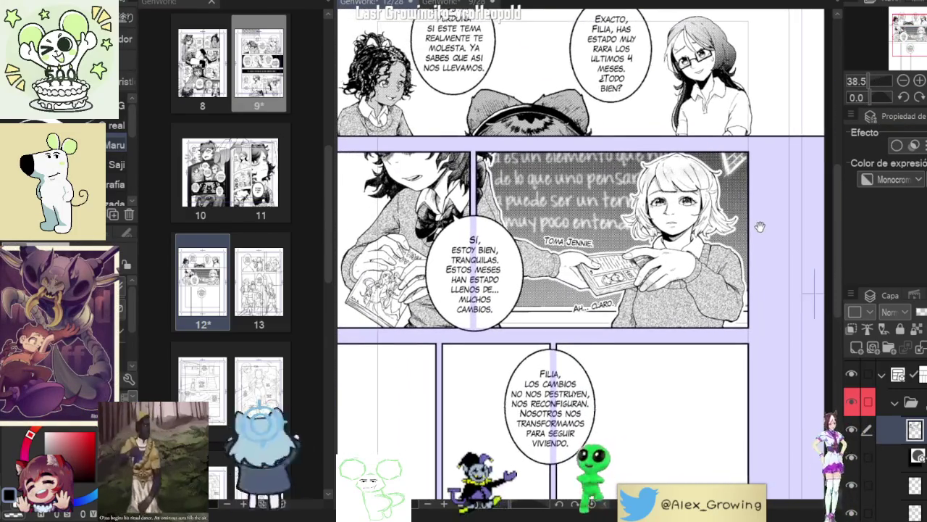
{"action": "scroll", "coordinate": [813, 290], "scroll_direction": "up", "scroll_amount": 2}
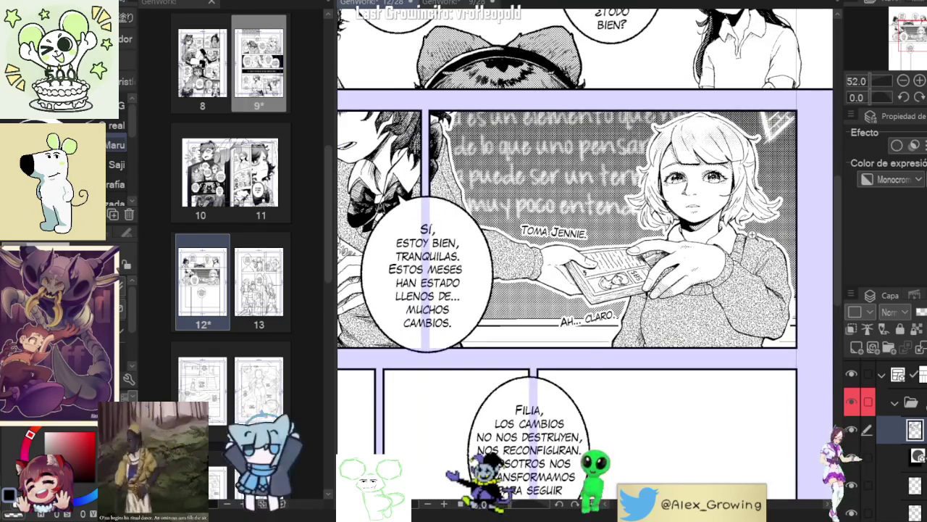
{"action": "scroll", "coordinate": [753, 234], "scroll_direction": "down", "scroll_amount": 2}
{"action": "scroll", "coordinate": [797, 141], "scroll_direction": "up", "scroll_amount": 1}
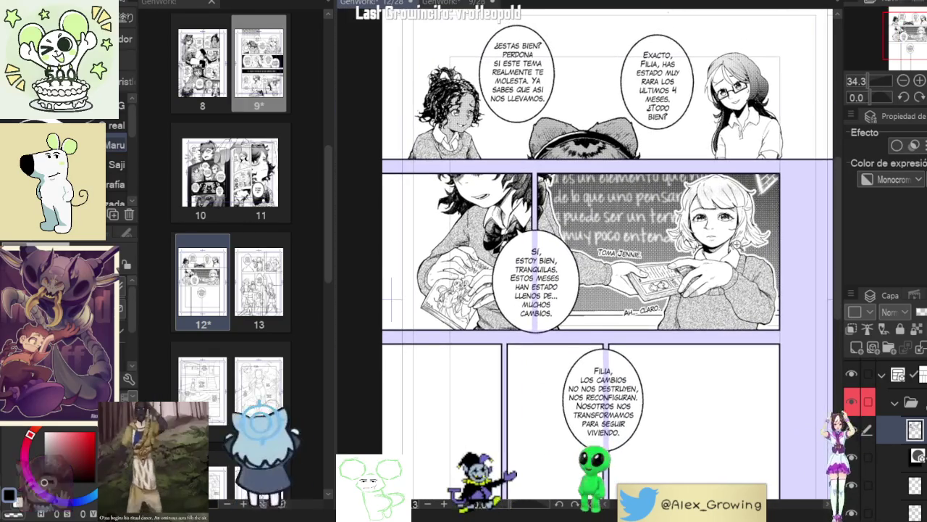
{"action": "scroll", "coordinate": [797, 141], "scroll_direction": "up", "scroll_amount": 1}
{"action": "scroll", "coordinate": [797, 141], "scroll_direction": "up", "scroll_amount": 1}
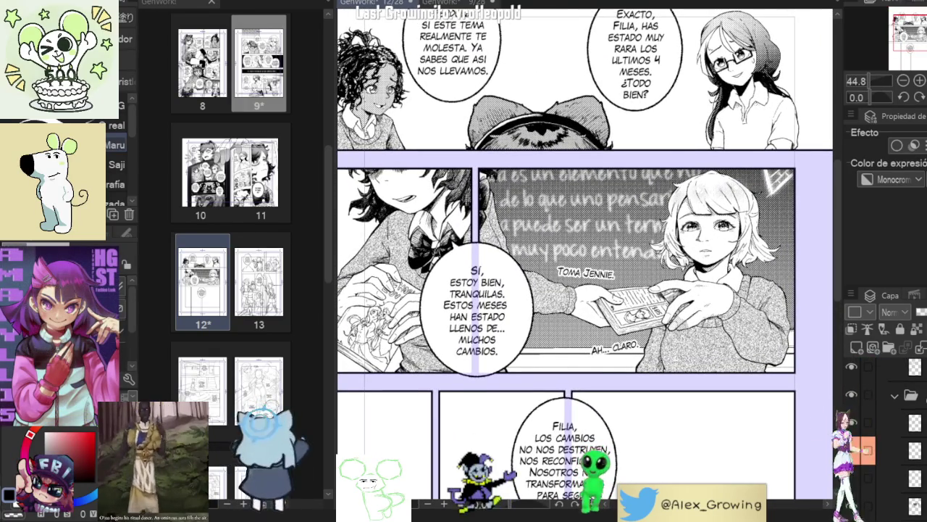
{"action": "scroll", "coordinate": [652, 261], "scroll_direction": "down", "scroll_amount": 3}
{"action": "scroll", "coordinate": [652, 260], "scroll_direction": "up", "scroll_amount": 1}
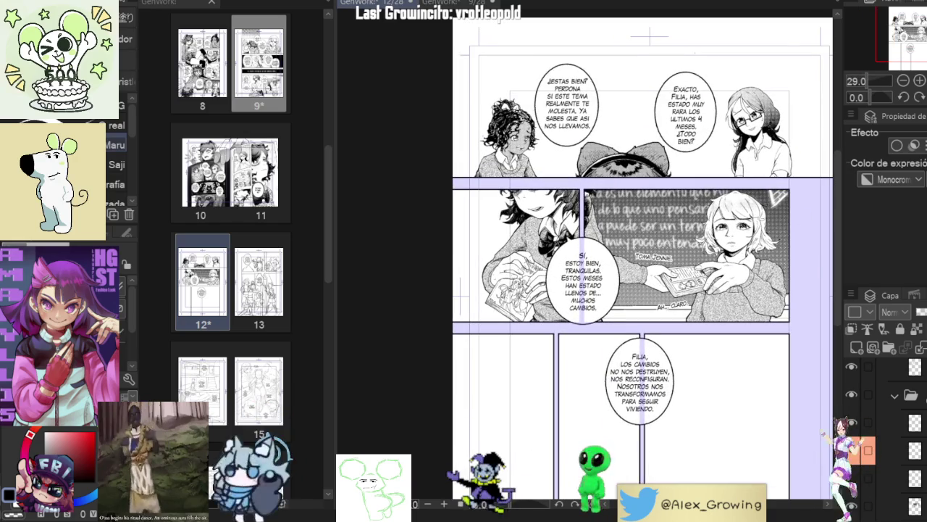
{"action": "key", "text": "ctrl+minus"}
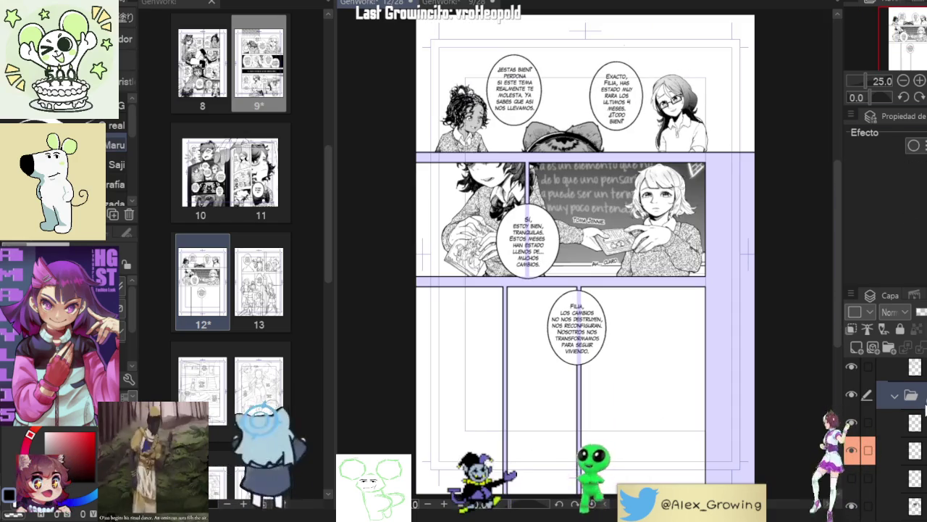
Step: Select the tone layer and hide the lavender frame-border layer over the gutters
{"action": "left_click", "coordinate": [898, 372]}
{"action": "left_click", "coordinate": [898, 372]}
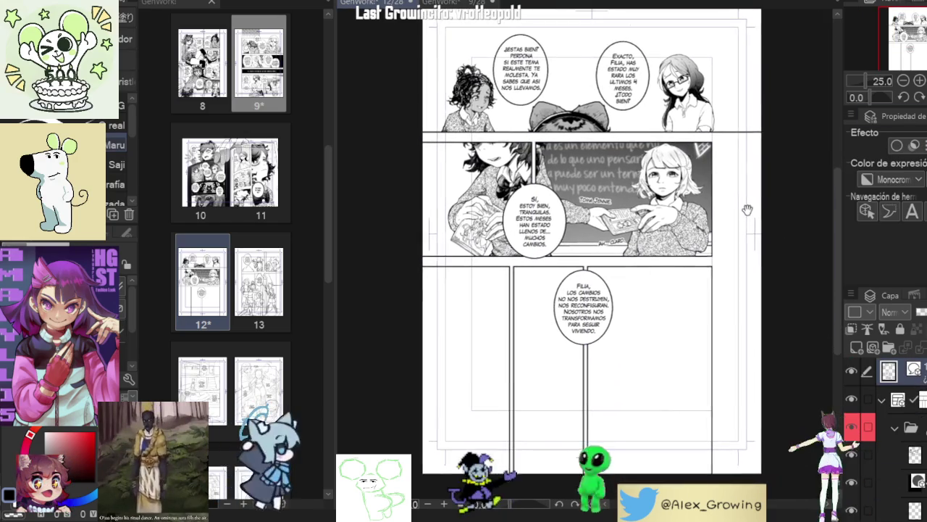
{"action": "scroll", "coordinate": [743, 227], "scroll_direction": "up", "scroll_amount": 5}
{"action": "scroll", "coordinate": [585, 254], "scroll_direction": "up", "scroll_amount": 3}
{"action": "scroll", "coordinate": [586, 254], "scroll_direction": "up", "scroll_amount": 3}
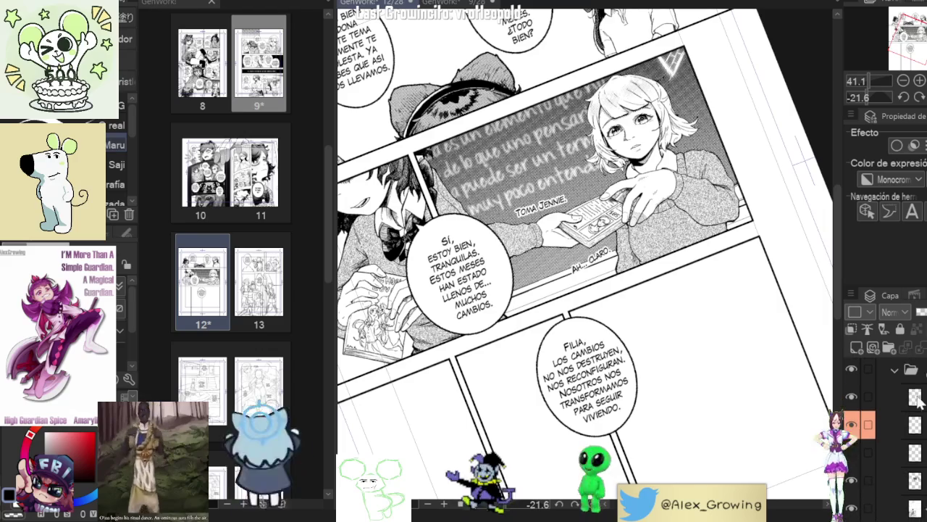
Step: Show the lavender frame-border tint again and select the bottom monochrome layer
{"action": "left_click", "coordinate": [893, 396]}
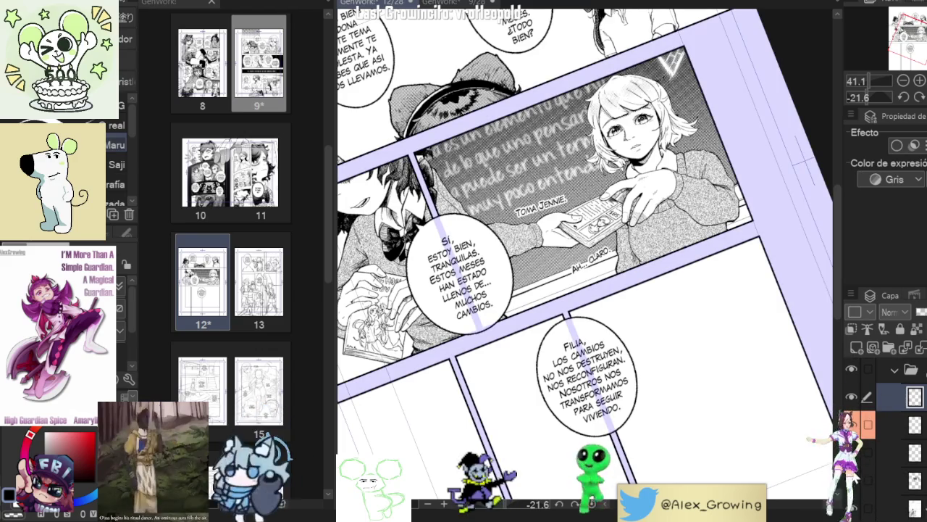
{"action": "left_click", "coordinate": [900, 508]}
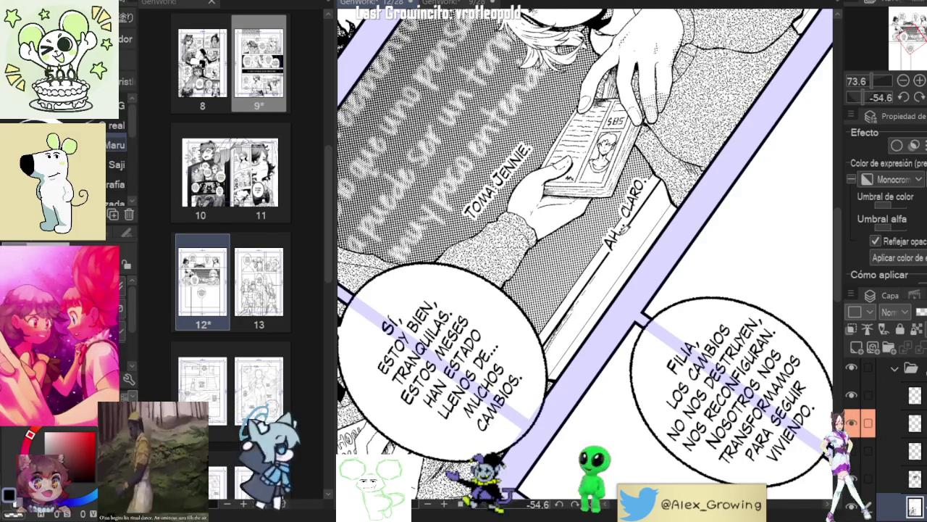
{"action": "left_click_drag", "start_coordinate": [579, 253], "coordinate": [550, 286]}
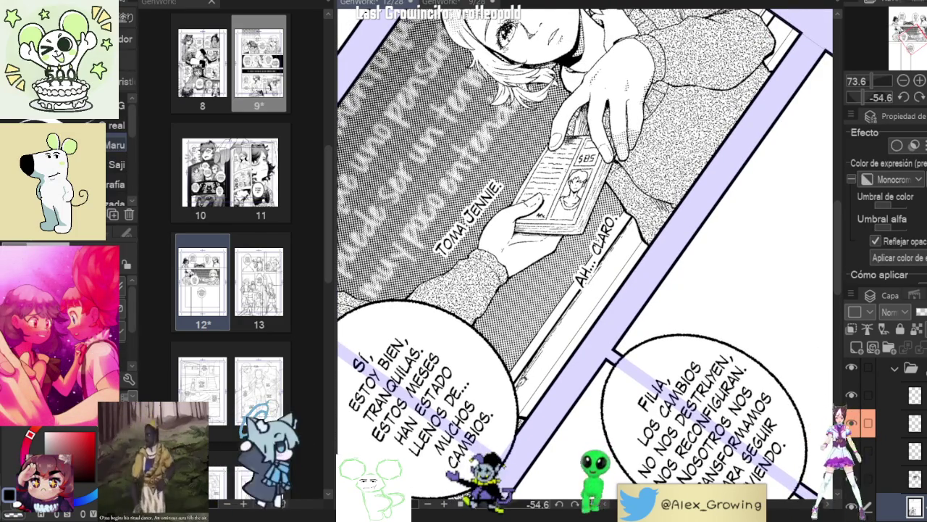
Step: Inspect the hands holding the card and the girl's face, then rotate the view upright
{"action": "left_click_drag", "start_coordinate": [580, 253], "coordinate": [615, 196]}
{"action": "mouse_move", "coordinate": [579, 254]}
{"action": "left_mouse_down"}
{"action": "mouse_move", "coordinate": [544, 330]}
{"action": "mouse_move", "coordinate": [489, 399]}
{"action": "left_mouse_up"}
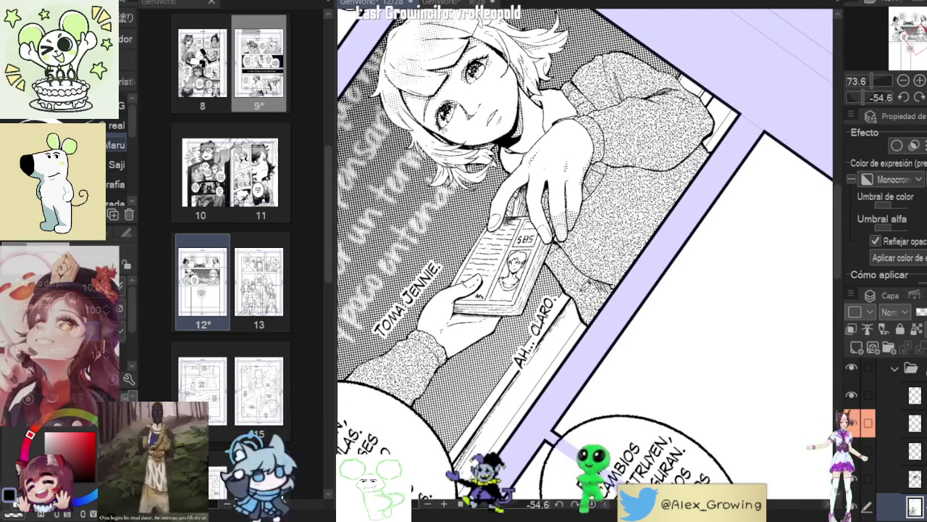
{"action": "left_click_drag", "start_coordinate": [558, 327], "coordinate": [599, 270]}
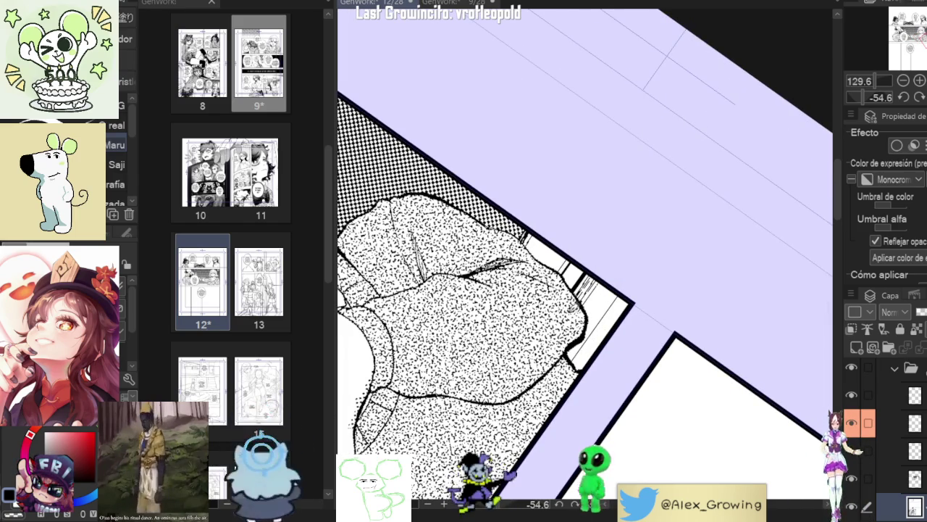
{"action": "scroll", "coordinate": [613, 240], "scroll_direction": "down", "scroll_amount": 5}
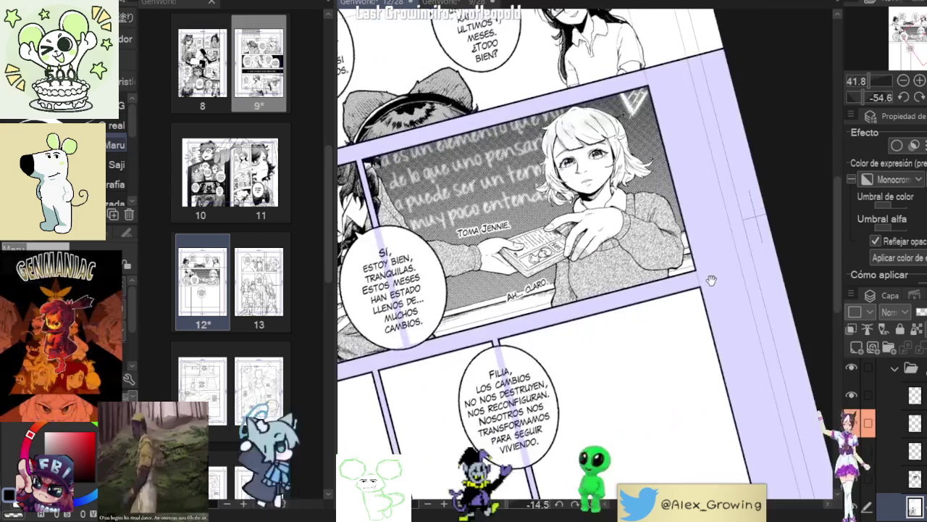
{"action": "mouse_move", "coordinate": [710, 280]}
{"action": "left_mouse_down"}
{"action": "mouse_move", "coordinate": [705, 321]}
{"action": "mouse_move", "coordinate": [739, 203]}
{"action": "left_mouse_up"}
{"action": "scroll", "coordinate": [739, 203], "scroll_direction": "up", "scroll_amount": 2}
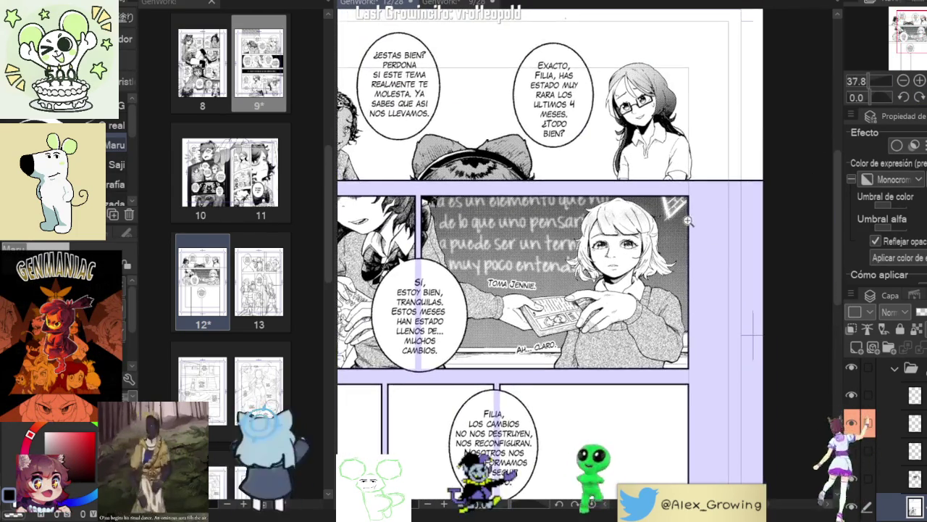
{"action": "scroll", "coordinate": [728, 229], "scroll_direction": "up", "scroll_amount": 2}
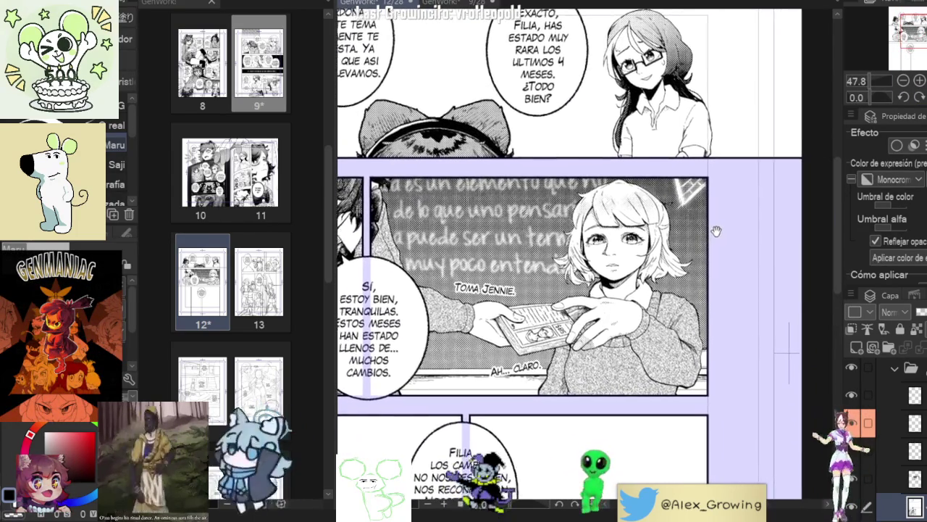
{"action": "scroll", "coordinate": [729, 229], "scroll_direction": "up", "scroll_amount": 2}
{"action": "scroll", "coordinate": [824, 185], "scroll_direction": "up", "scroll_amount": 1}
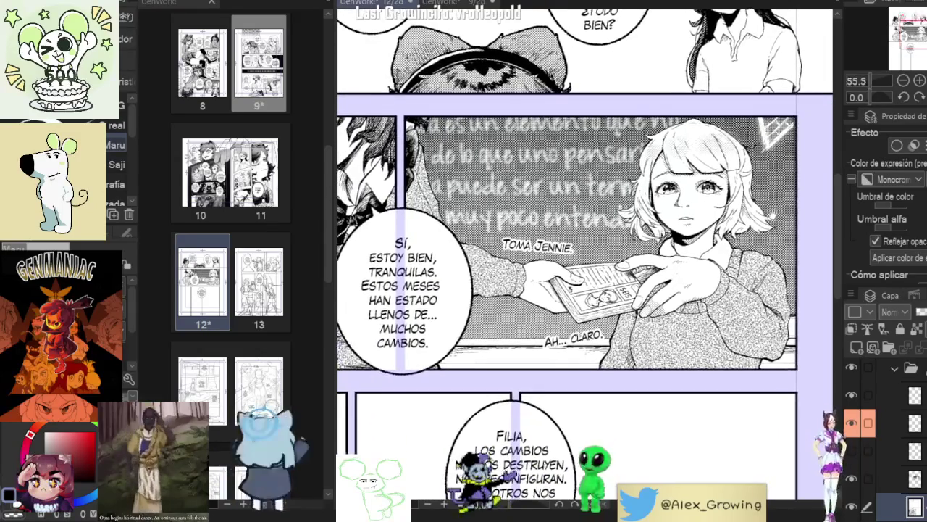
{"action": "scroll", "coordinate": [824, 186], "scroll_direction": "up", "scroll_amount": 1}
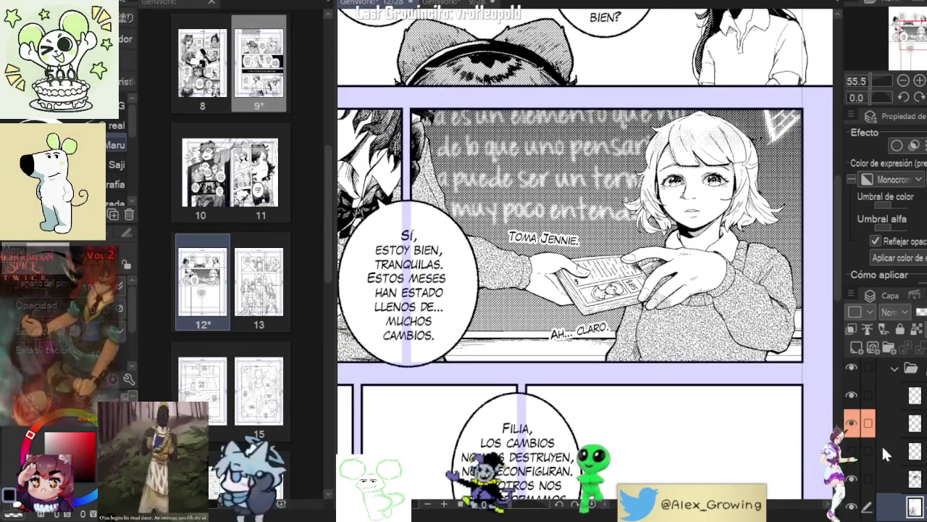
{"action": "left_click", "coordinate": [852, 478]}
{"action": "left_click", "coordinate": [852, 479]}
{"action": "left_click", "coordinate": [852, 451]}
{"action": "left_click", "coordinate": [852, 450]}
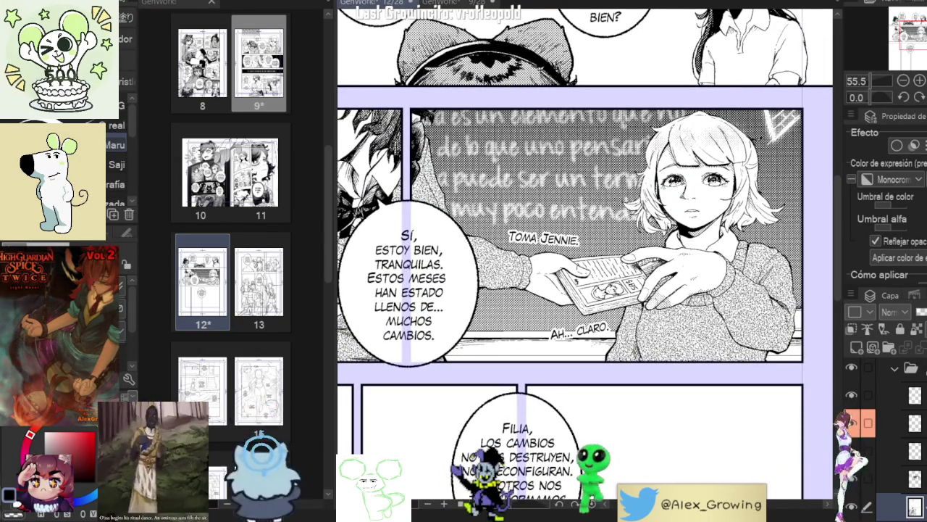
{"action": "left_click", "coordinate": [881, 422]}
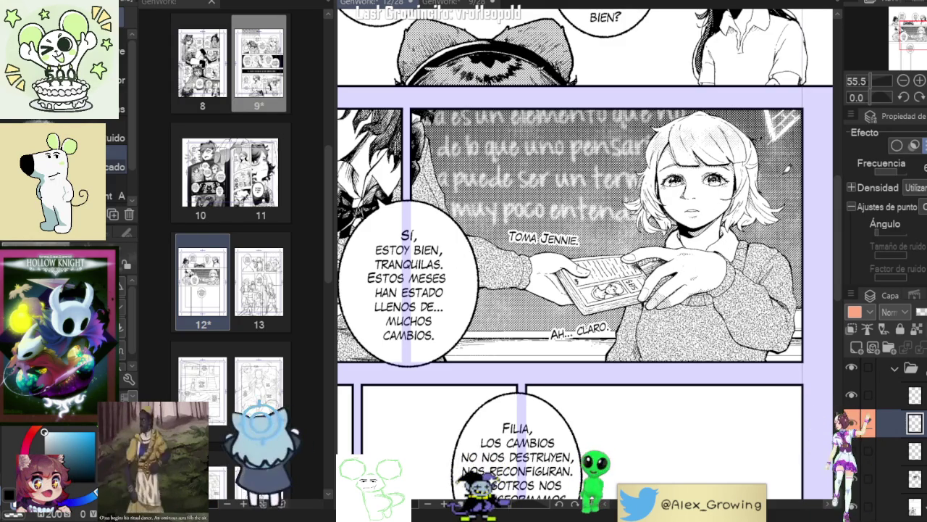
{"action": "scroll", "coordinate": [801, 165], "scroll_direction": "up", "scroll_amount": 2}
{"action": "scroll", "coordinate": [801, 164], "scroll_direction": "down", "scroll_amount": 2}
{"action": "scroll", "coordinate": [801, 164], "scroll_direction": "down", "scroll_amount": 2}
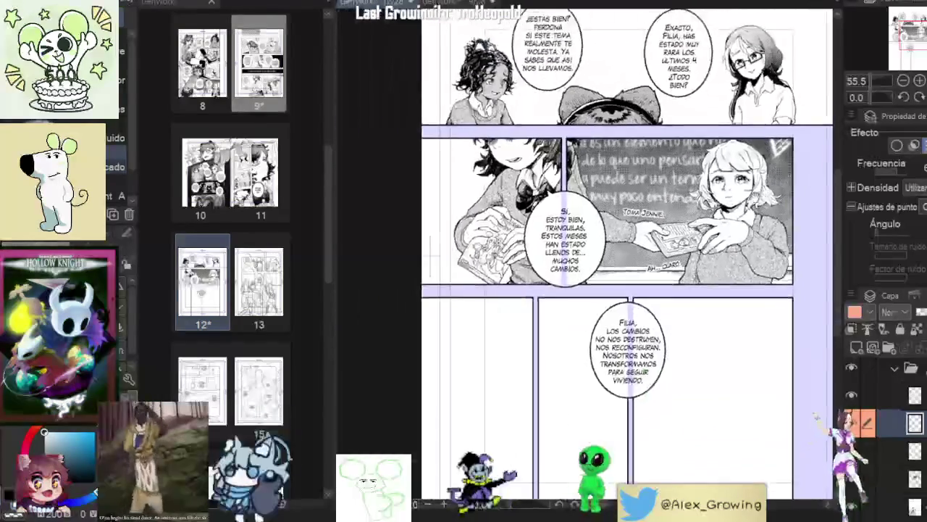
{"action": "scroll", "coordinate": [802, 164], "scroll_direction": "down", "scroll_amount": 1}
{"action": "scroll", "coordinate": [802, 165], "scroll_direction": "up", "scroll_amount": 1}
{"action": "scroll", "coordinate": [801, 164], "scroll_direction": "up", "scroll_amount": 1}
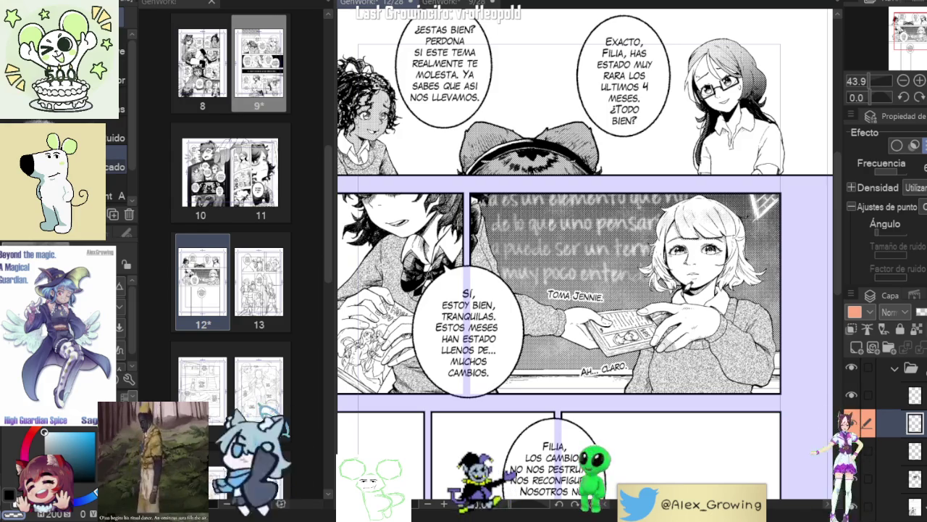
{"action": "scroll", "coordinate": [584, 290], "scroll_direction": "up", "scroll_amount": 2}
{"action": "scroll", "coordinate": [584, 290], "scroll_direction": "down", "scroll_amount": 2}
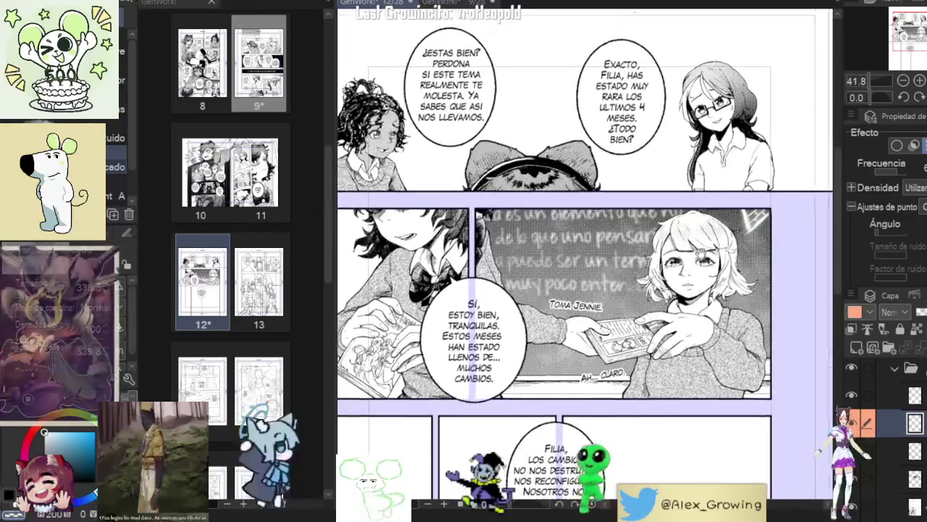
{"action": "scroll", "coordinate": [583, 290], "scroll_direction": "down", "scroll_amount": 2}
{"action": "scroll", "coordinate": [583, 290], "scroll_direction": "up", "scroll_amount": 2}
{"action": "scroll", "coordinate": [584, 290], "scroll_direction": "up", "scroll_amount": 1}
{"action": "scroll", "coordinate": [584, 290], "scroll_direction": "up", "scroll_amount": 2}
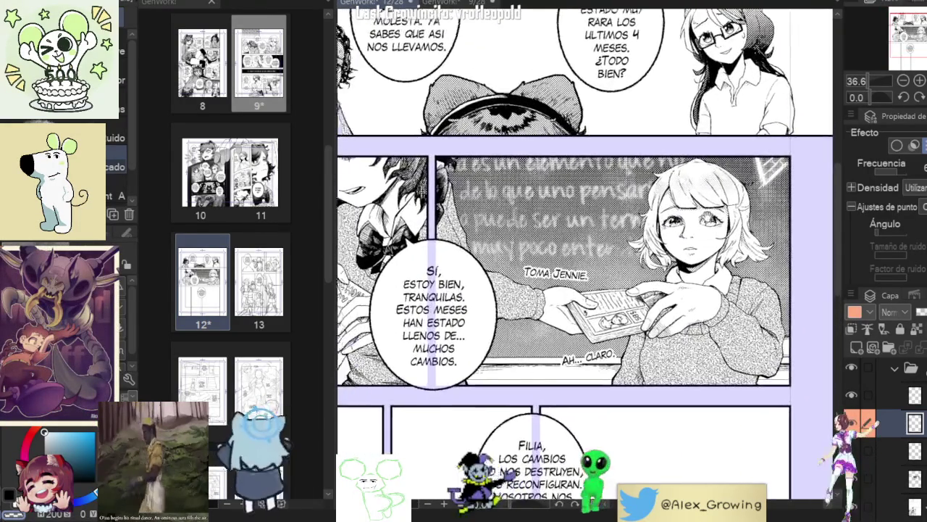
{"action": "scroll", "coordinate": [584, 290], "scroll_direction": "down", "scroll_amount": 1}
{"action": "scroll", "coordinate": [584, 289], "scroll_direction": "up", "scroll_amount": 1}
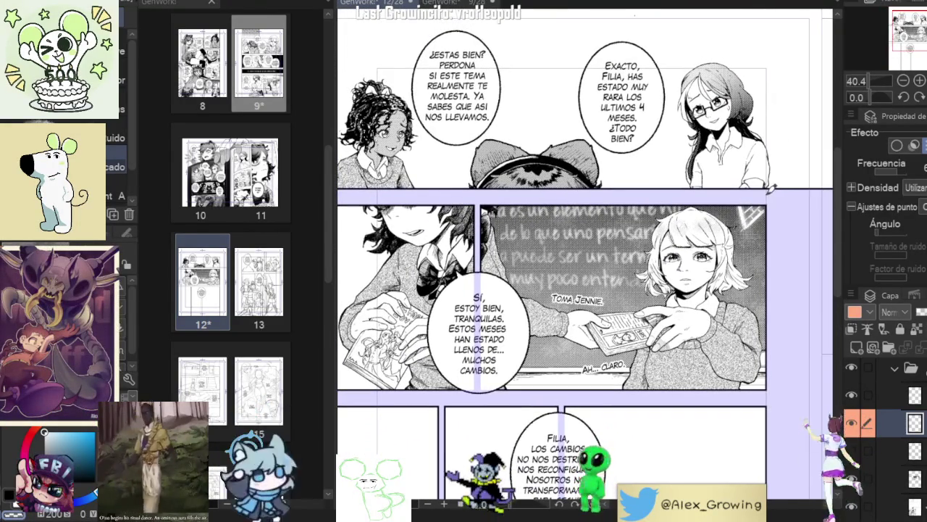
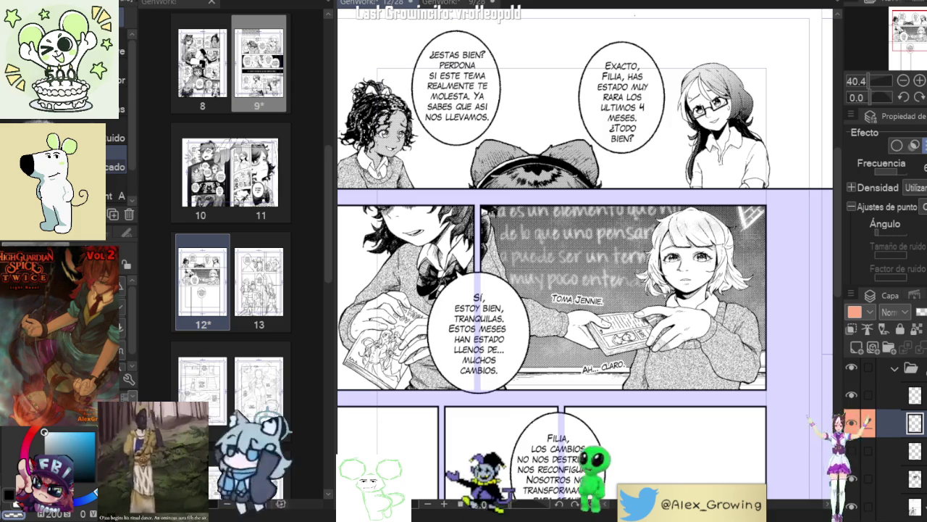
Step: Zoom out to the full page and toggle the tone layer off and back on to compare
{"action": "key", "text": "ctrl+minus"}
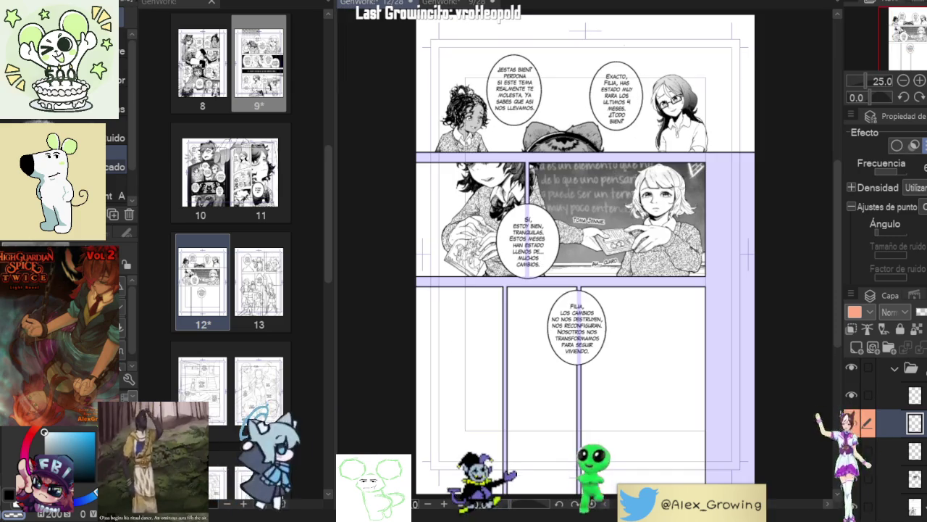
{"action": "scroll", "coordinate": [883, 435], "scroll_direction": "down", "scroll_amount": 2}
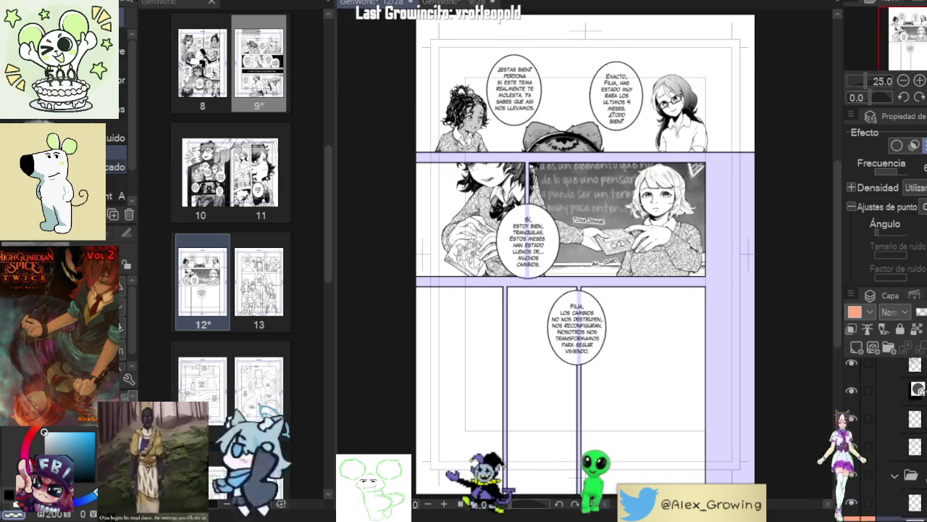
{"action": "left_click", "coordinate": [851, 389]}
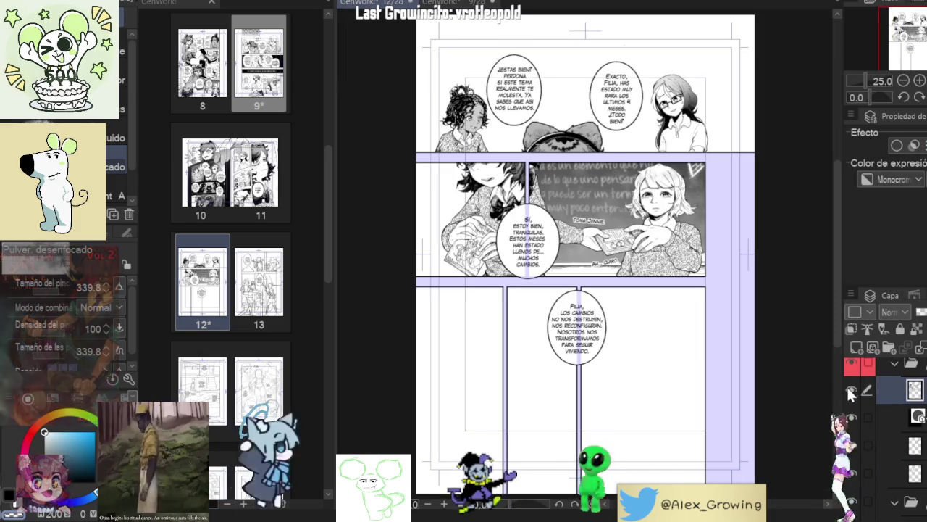
{"action": "left_click", "coordinate": [852, 390]}
{"action": "double_click", "coordinate": [851, 389]}
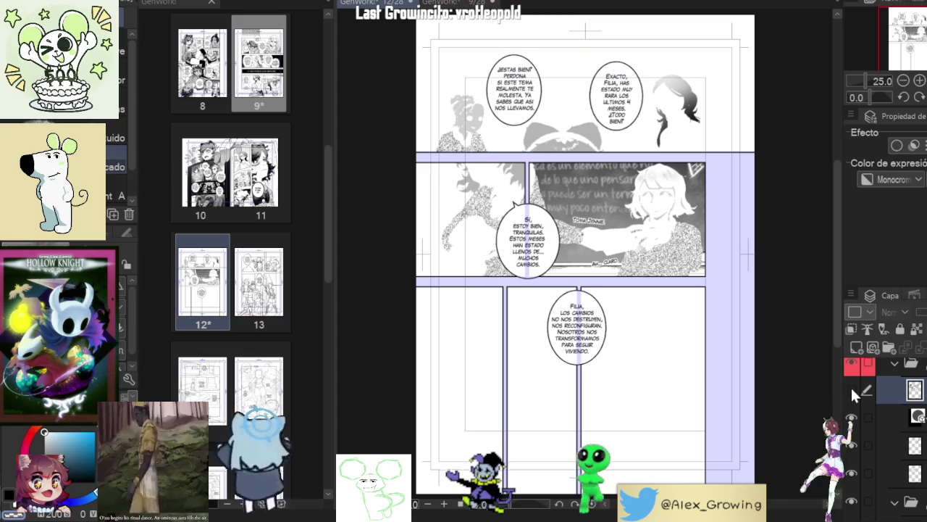
{"action": "left_click", "coordinate": [851, 388]}
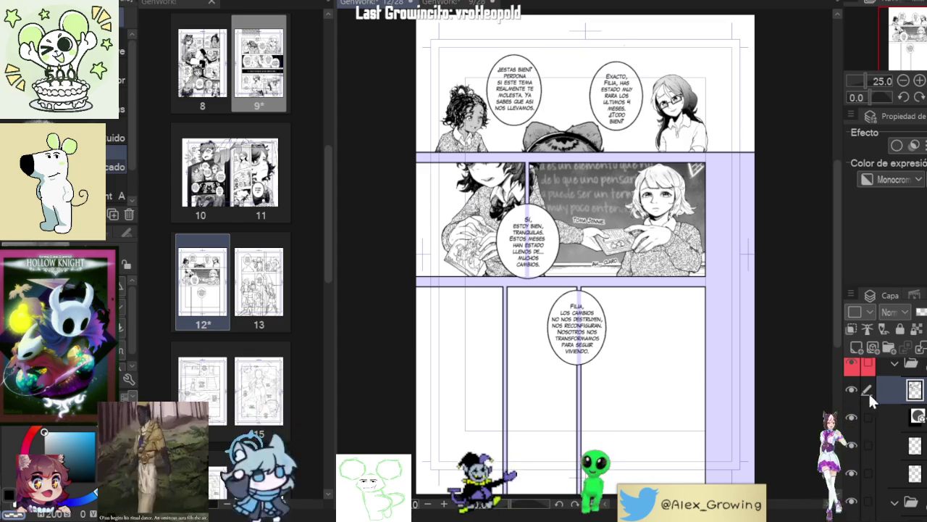
Step: Show the pencil sketch layer in the bottom panels and switch to the G-pen inking tool
{"action": "scroll", "coordinate": [868, 405], "scroll_direction": "down", "scroll_amount": 3}
{"action": "scroll", "coordinate": [858, 463], "scroll_direction": "down", "scroll_amount": 2}
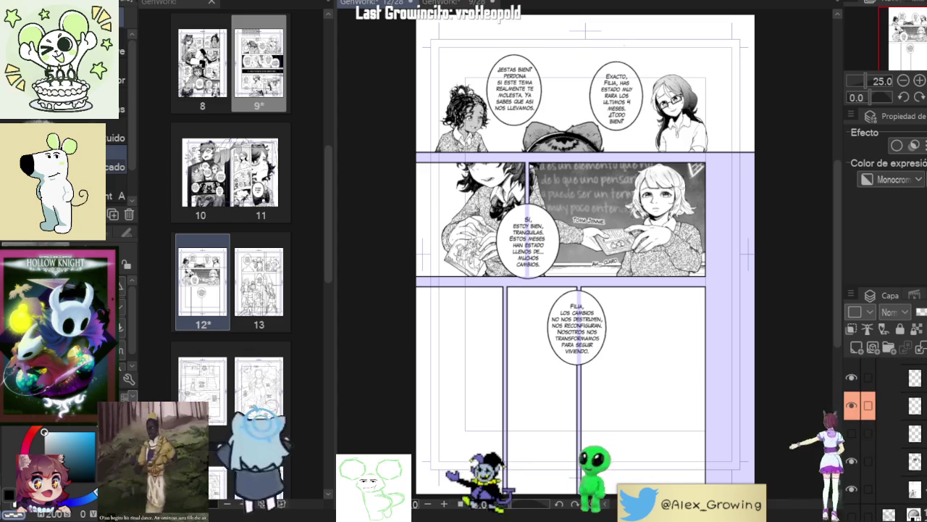
{"action": "left_click", "coordinate": [853, 511]}
{"action": "scroll", "coordinate": [869, 441], "scroll_direction": "up", "scroll_amount": 3}
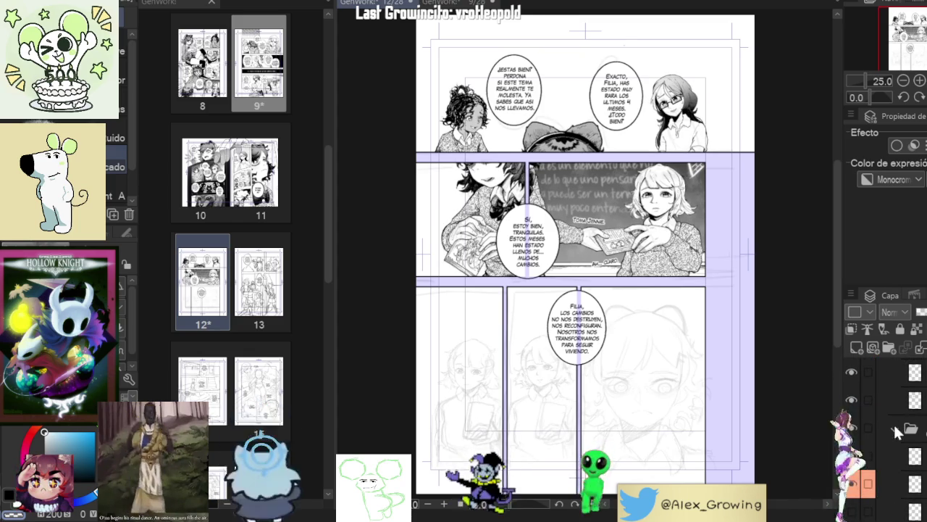
{"action": "scroll", "coordinate": [884, 434], "scroll_direction": "down", "scroll_amount": 3}
{"action": "key", "text": "b"}
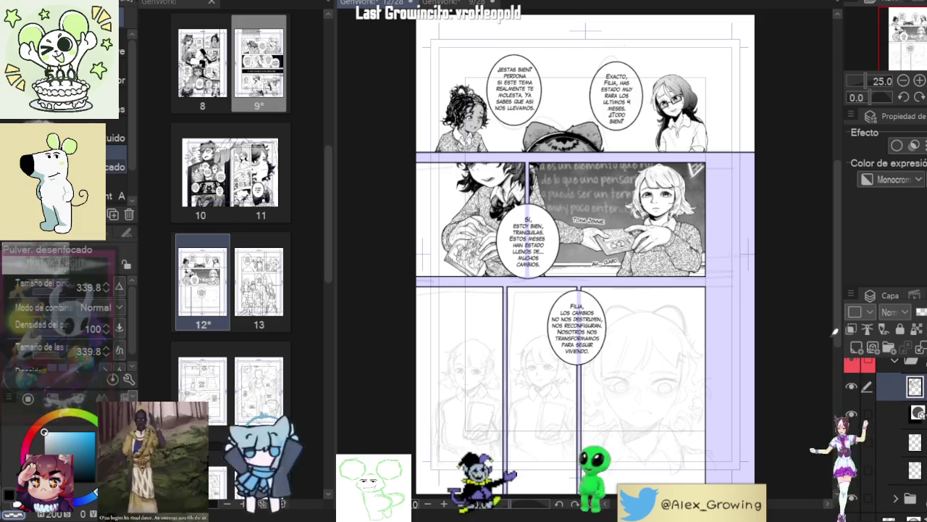
{"action": "key", "text": "p"}
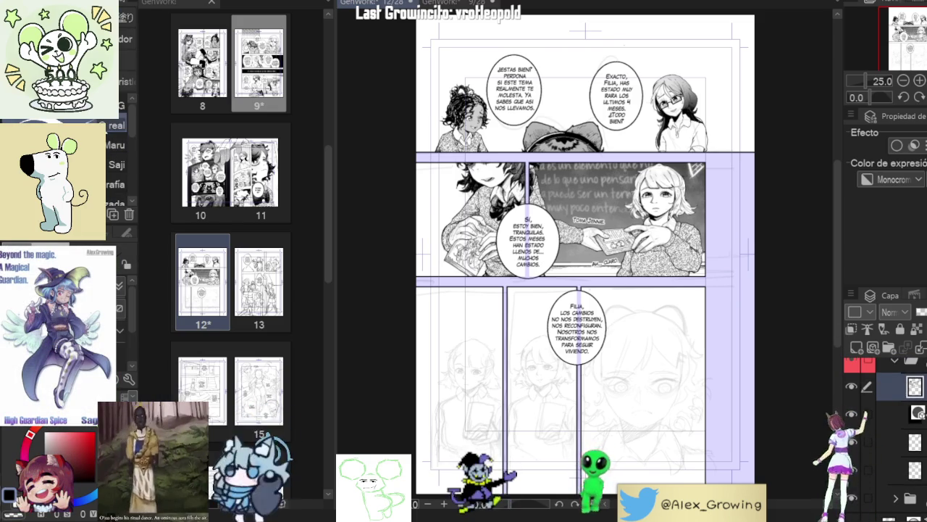
Step: Hide and re-show the bottom-panel sketch layer to compare it with the inked page
{"action": "scroll", "coordinate": [579, 201], "scroll_direction": "up", "scroll_amount": 3}
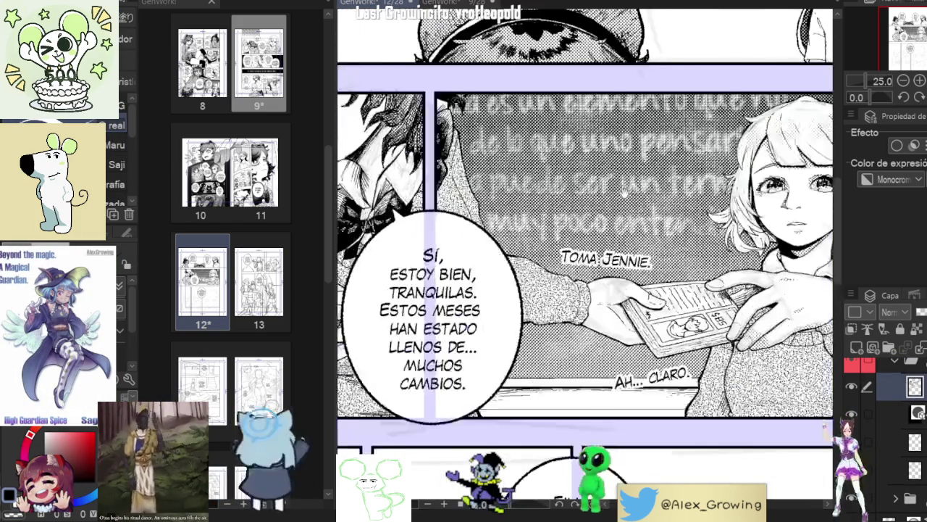
{"action": "scroll", "coordinate": [625, 193], "scroll_direction": "up", "scroll_amount": 1}
{"action": "scroll", "coordinate": [626, 193], "scroll_direction": "down", "scroll_amount": 3}
{"action": "scroll", "coordinate": [625, 193], "scroll_direction": "up", "scroll_amount": 4}
{"action": "scroll", "coordinate": [724, 235], "scroll_direction": "up", "scroll_amount": 1}
{"action": "scroll", "coordinate": [724, 235], "scroll_direction": "down", "scroll_amount": 2}
{"action": "scroll", "coordinate": [728, 233], "scroll_direction": "up", "scroll_amount": 4}
{"action": "scroll", "coordinate": [738, 228], "scroll_direction": "up", "scroll_amount": 1}
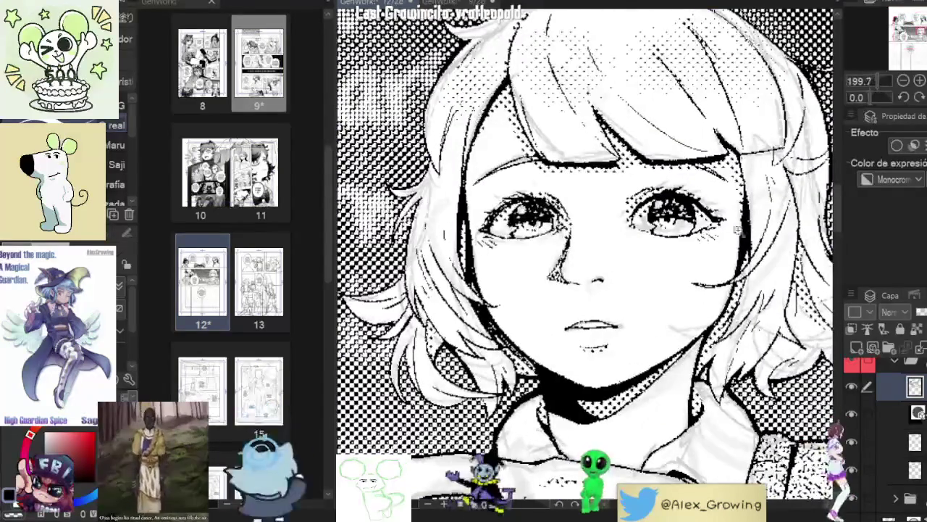
{"action": "scroll", "coordinate": [736, 229], "scroll_direction": "down", "scroll_amount": 4}
{"action": "scroll", "coordinate": [736, 229], "scroll_direction": "down", "scroll_amount": 1}
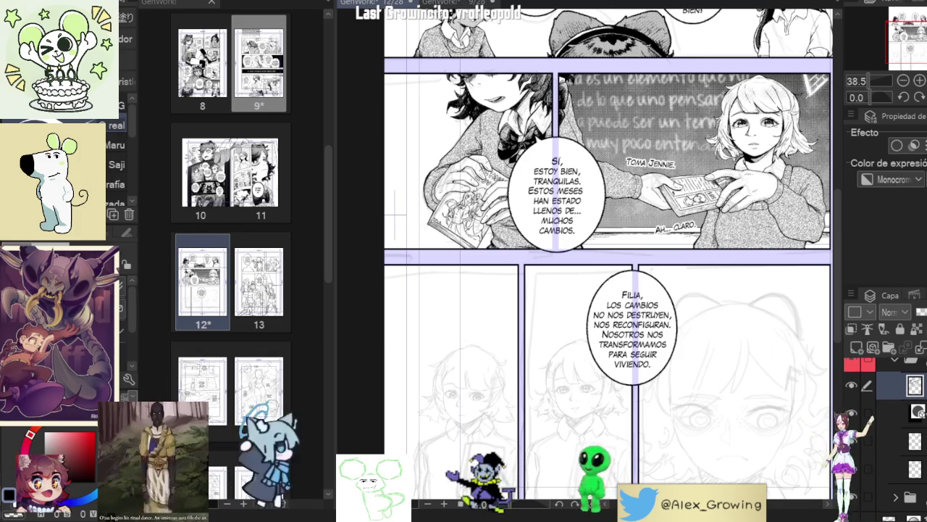
{"action": "scroll", "coordinate": [869, 434], "scroll_direction": "down", "scroll_amount": 1}
{"action": "left_click", "coordinate": [857, 499]}
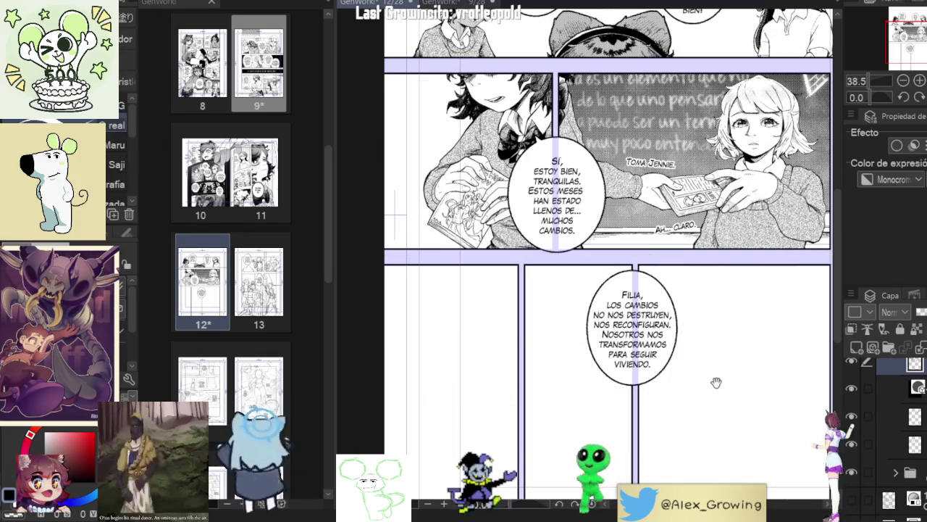
{"action": "scroll", "coordinate": [716, 383], "scroll_direction": "down", "scroll_amount": 2}
{"action": "left_click", "coordinate": [852, 501]}
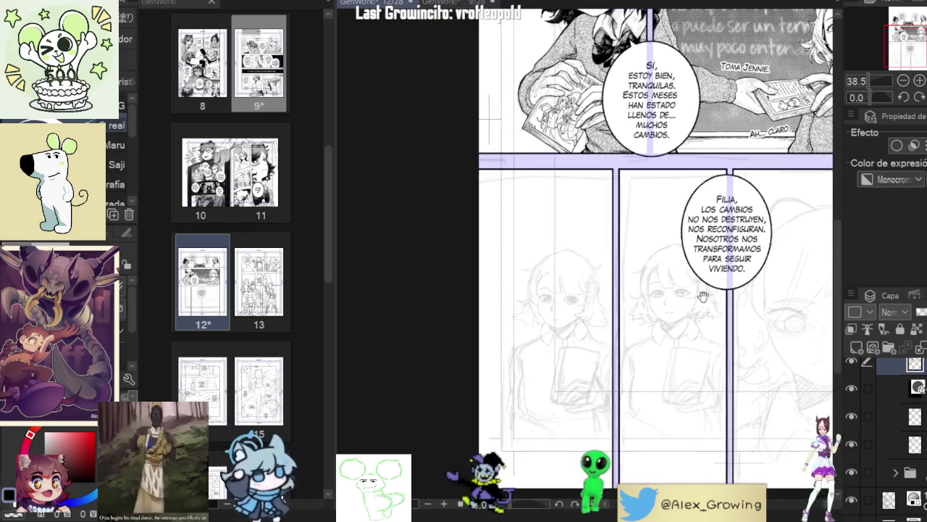
Step: Pan and zoom in on the girl's sketched face in the bottom panel
{"action": "scroll", "coordinate": [633, 268], "scroll_direction": "up", "scroll_amount": 4}
{"action": "scroll", "coordinate": [631, 244], "scroll_direction": "down", "scroll_amount": 3}
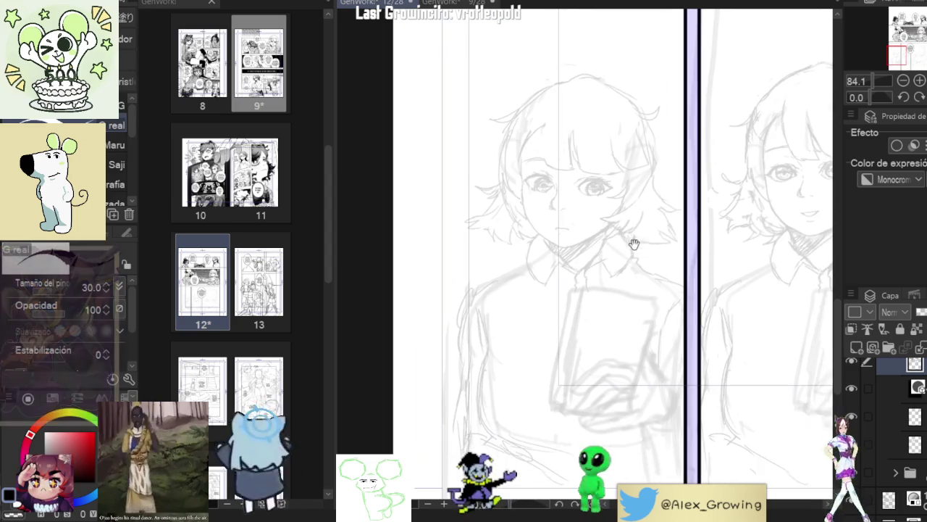
{"action": "scroll", "coordinate": [652, 251], "scroll_direction": "down", "scroll_amount": 1}
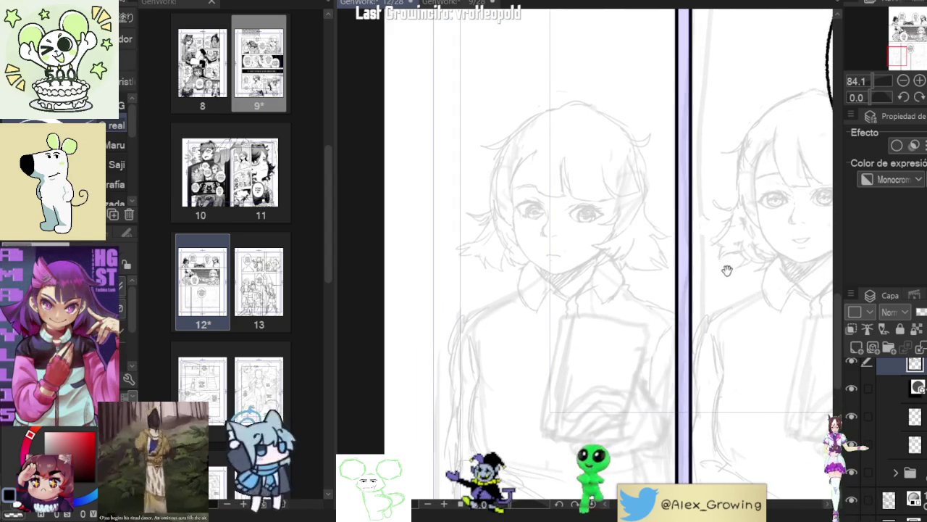
{"action": "scroll", "coordinate": [725, 250], "scroll_direction": "down", "scroll_amount": 2}
{"action": "scroll", "coordinate": [722, 245], "scroll_direction": "down", "scroll_amount": 1}
{"action": "scroll", "coordinate": [717, 236], "scroll_direction": "down", "scroll_amount": 1}
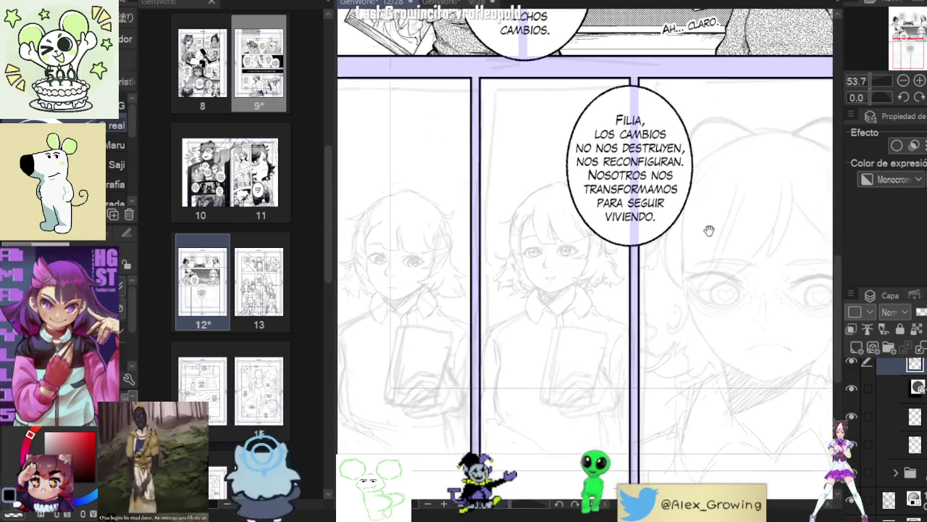
{"action": "scroll", "coordinate": [732, 210], "scroll_direction": "down", "scroll_amount": 1}
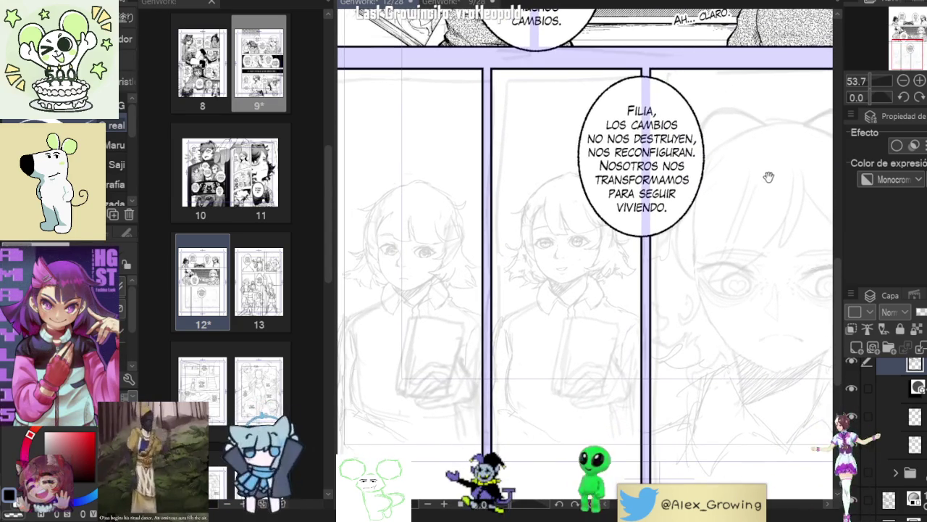
{"action": "left_click_drag", "start_coordinate": [765, 176], "coordinate": [742, 200]}
{"action": "left_click_drag", "start_coordinate": [686, 179], "coordinate": [841, 185]}
{"action": "scroll", "coordinate": [617, 262], "scroll_direction": "up", "scroll_amount": 3}
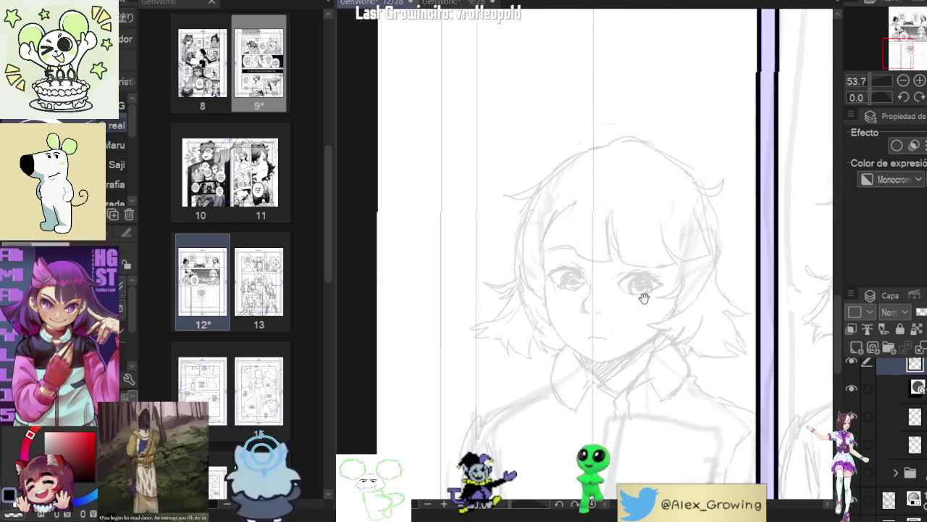
{"action": "scroll", "coordinate": [616, 262], "scroll_direction": "up", "scroll_amount": 3}
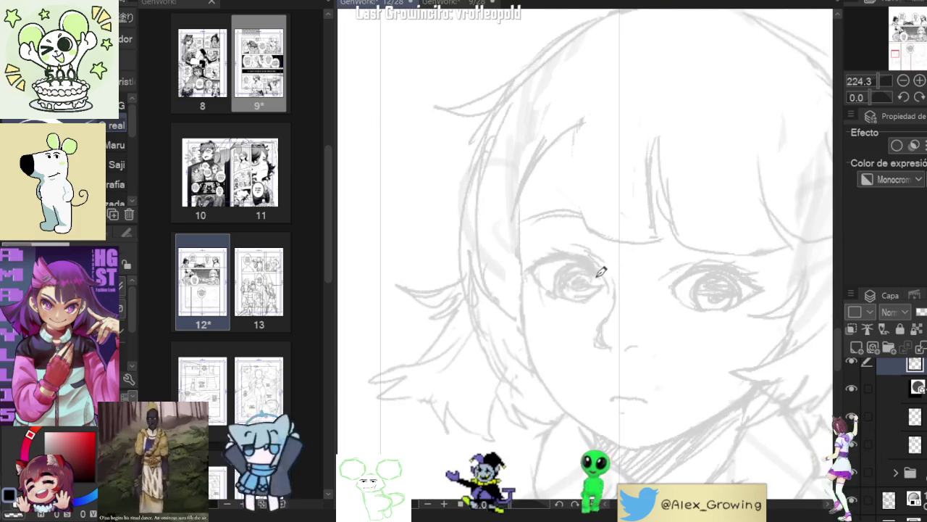
Step: Ink the left eye's upper eyelid arc in black and add a short stroke at its left end
{"action": "left_click_drag", "start_coordinate": [534, 268], "coordinate": [600, 275]}
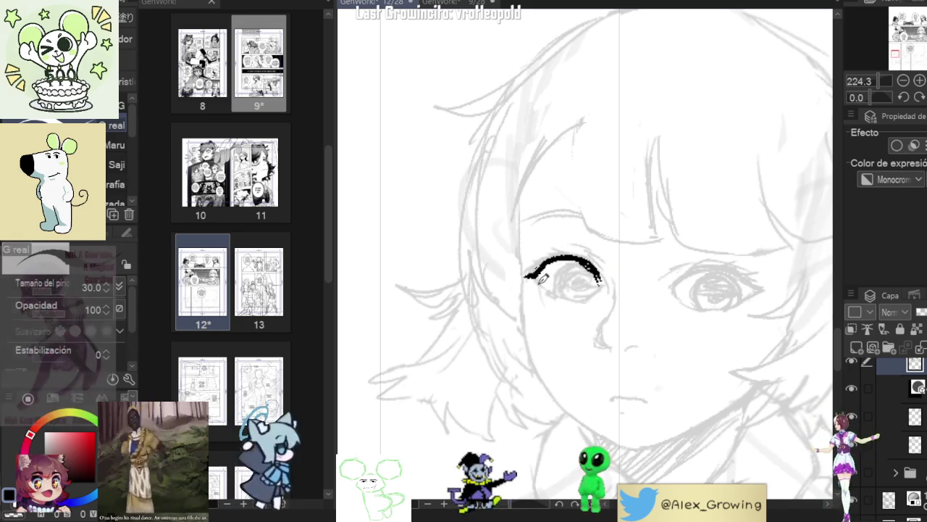
{"action": "left_click_drag", "start_coordinate": [540, 268], "coordinate": [524, 278]}
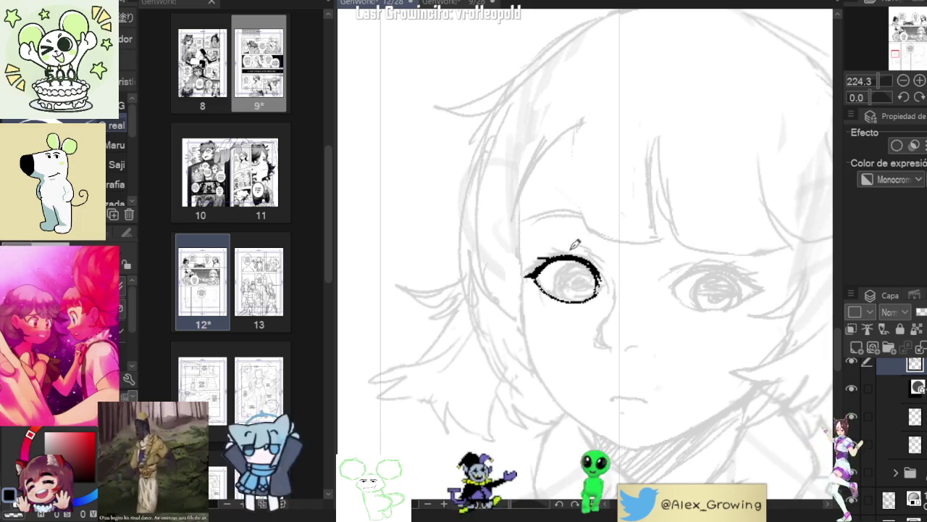
{"action": "scroll", "coordinate": [609, 303], "scroll_direction": "down", "scroll_amount": 2}
Step: Zoom in on the girl's left eye, undo the bad iris stroke, and redraw the iris outline
{"action": "scroll", "coordinate": [609, 303], "scroll_direction": "down", "scroll_amount": 2}
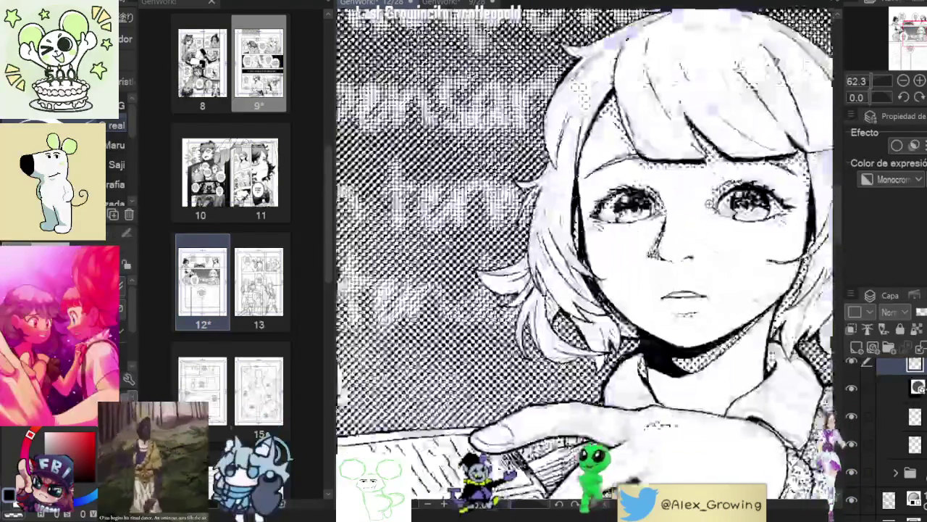
{"action": "scroll", "coordinate": [708, 205], "scroll_direction": "up", "scroll_amount": 2}
{"action": "scroll", "coordinate": [708, 205], "scroll_direction": "up", "scroll_amount": 2}
{"action": "scroll", "coordinate": [694, 221], "scroll_direction": "down", "scroll_amount": 2}
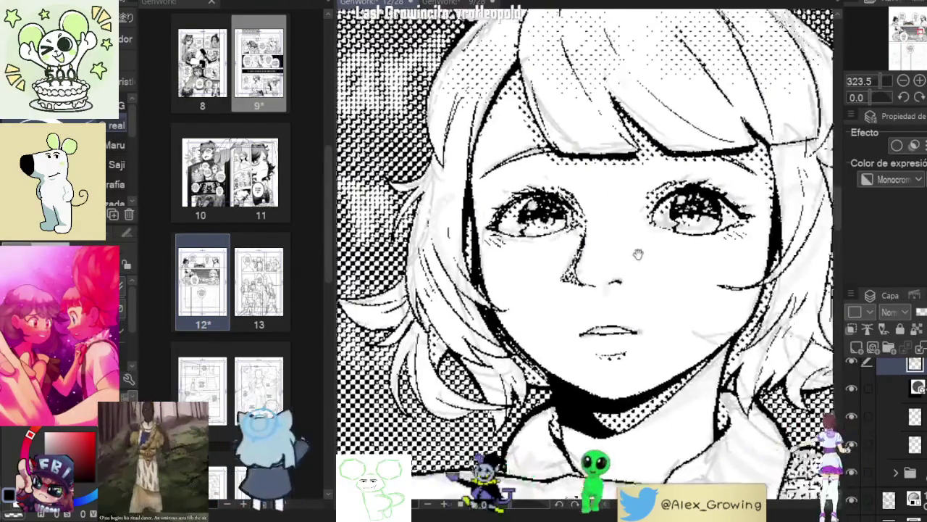
{"action": "scroll", "coordinate": [694, 222], "scroll_direction": "down", "scroll_amount": 5}
{"action": "left_click_drag", "start_coordinate": [694, 221], "coordinate": [663, 179]}
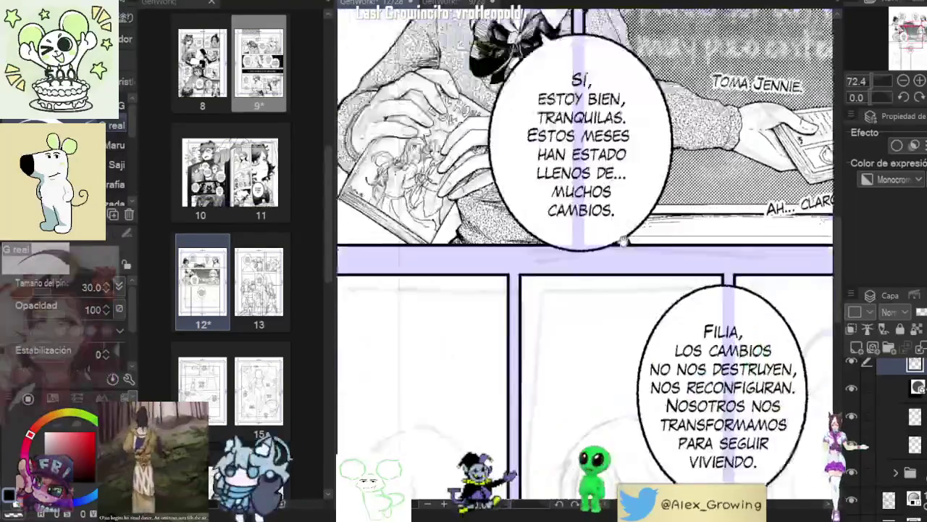
{"action": "scroll", "coordinate": [663, 179], "scroll_direction": "up", "scroll_amount": 2}
{"action": "scroll", "coordinate": [616, 334], "scroll_direction": "up", "scroll_amount": 5}
{"action": "scroll", "coordinate": [623, 326], "scroll_direction": "up", "scroll_amount": 5}
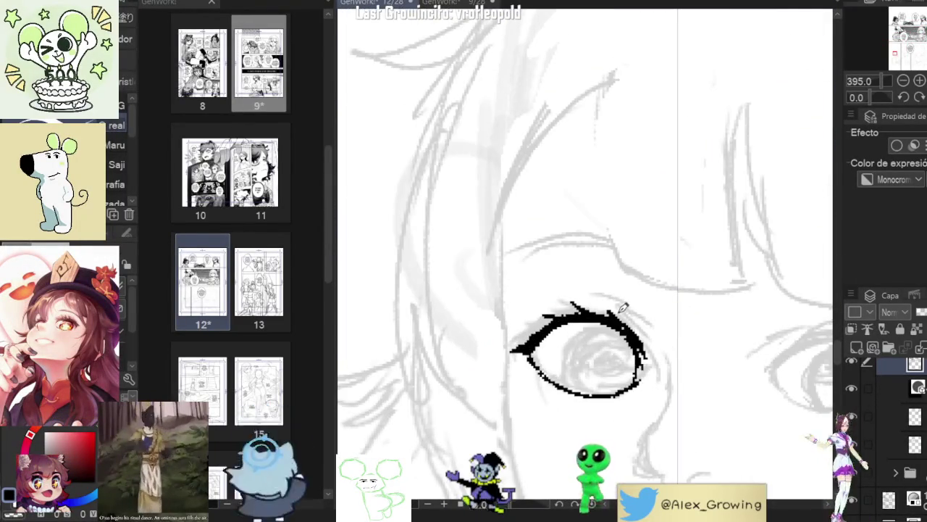
{"action": "scroll", "coordinate": [622, 307], "scroll_direction": "down", "scroll_amount": 5}
{"action": "scroll", "coordinate": [631, 214], "scroll_direction": "up", "scroll_amount": 4}
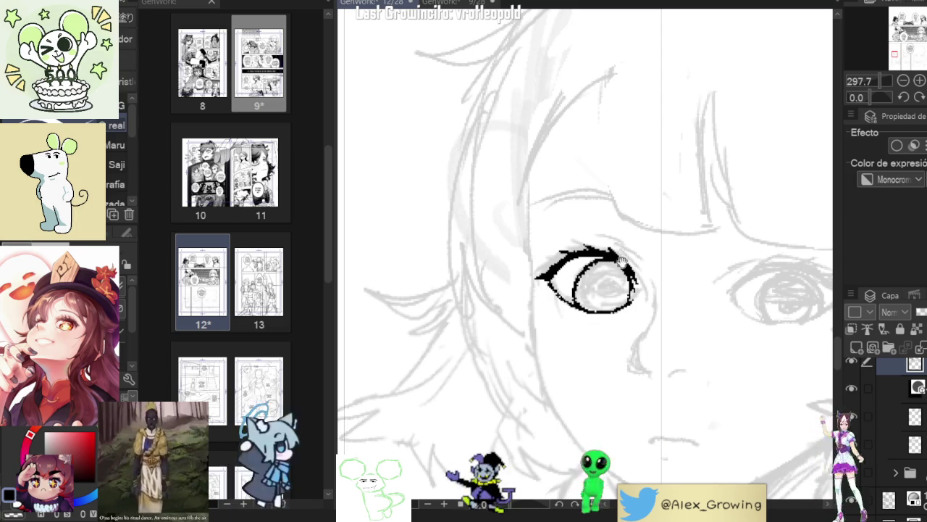
{"action": "scroll", "coordinate": [621, 265], "scroll_direction": "down", "scroll_amount": 8}
{"action": "scroll", "coordinate": [572, 384], "scroll_direction": "up", "scroll_amount": 3}
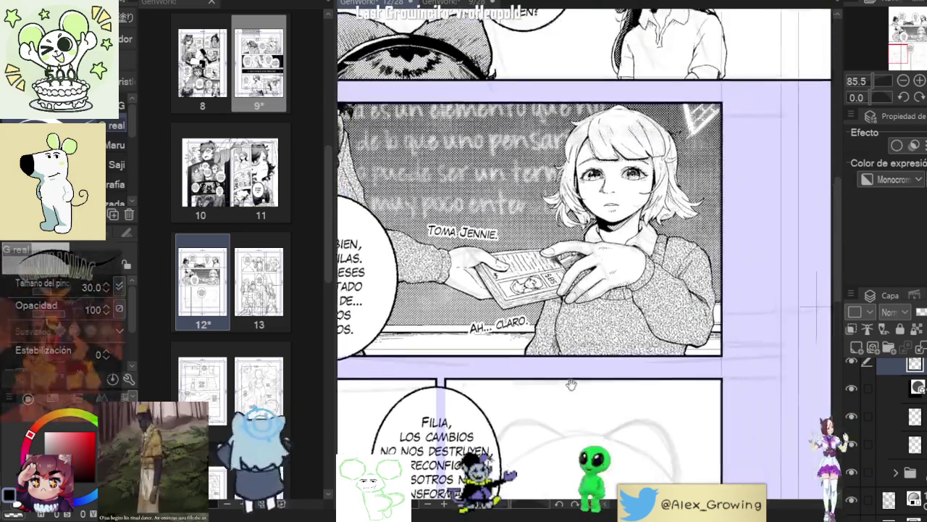
{"action": "scroll", "coordinate": [571, 385], "scroll_direction": "up", "scroll_amount": 3}
{"action": "scroll", "coordinate": [571, 384], "scroll_direction": "down", "scroll_amount": 3}
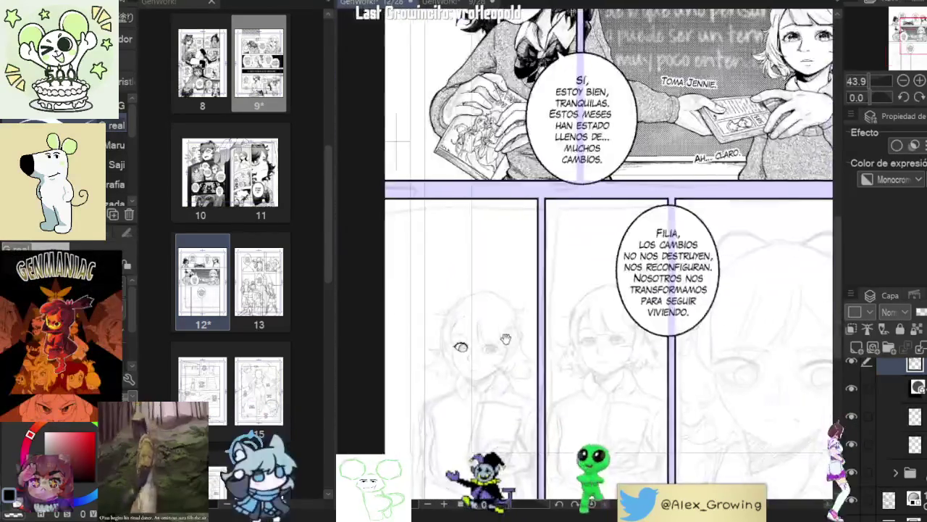
{"action": "left_click_drag", "start_coordinate": [505, 339], "coordinate": [552, 302]}
{"action": "scroll", "coordinate": [552, 297], "scroll_direction": "up", "scroll_amount": 3}
{"action": "scroll", "coordinate": [554, 284], "scroll_direction": "up", "scroll_amount": 3}
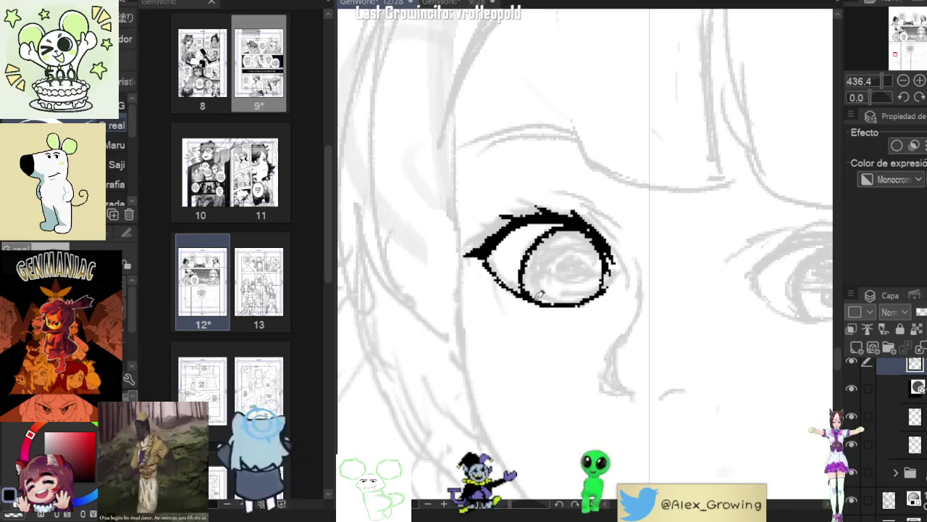
{"action": "key", "text": "ctrl+z"}
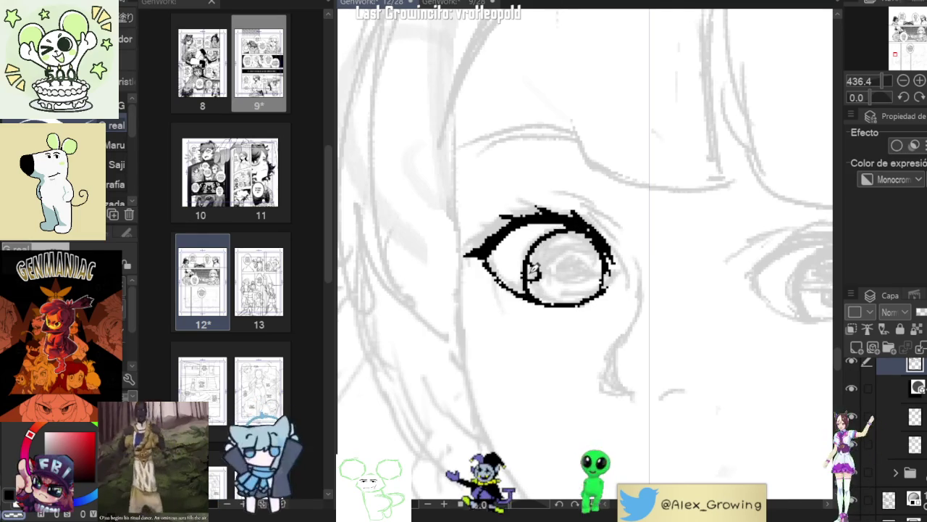
{"action": "left_click_drag", "start_coordinate": [540, 234], "coordinate": [529, 297]}
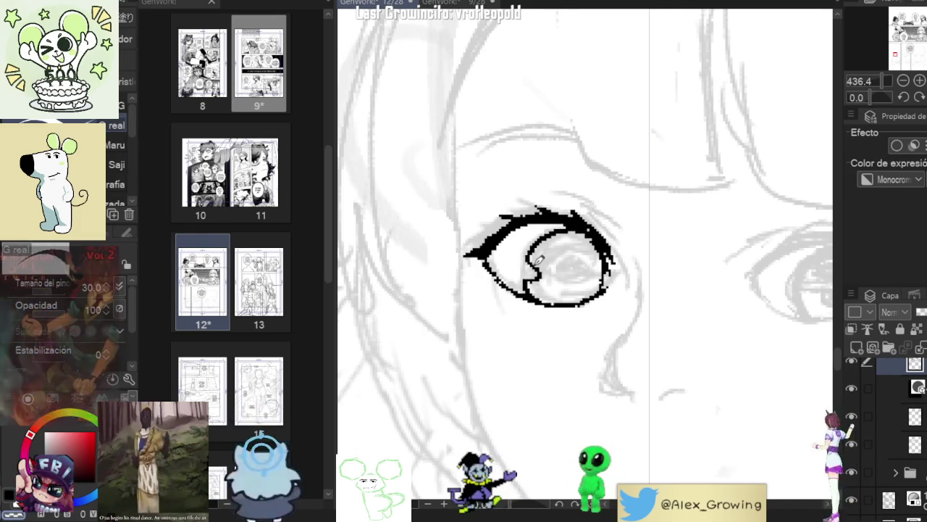
Step: Fill the eye's pupil solid black, rotating the canvas to a comfortable angle and closing gaps
{"action": "scroll", "coordinate": [597, 270], "scroll_direction": "down", "scroll_amount": 5}
{"action": "scroll", "coordinate": [603, 269], "scroll_direction": "up", "scroll_amount": 4}
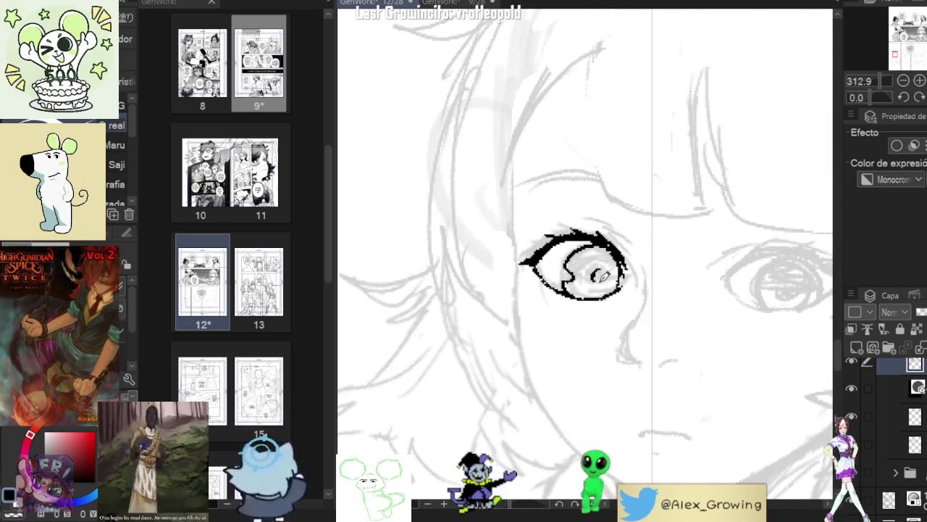
{"action": "left_click_drag", "start_coordinate": [601, 282], "coordinate": [544, 356]}
{"action": "scroll", "coordinate": [652, 181], "scroll_direction": "up", "scroll_amount": 3}
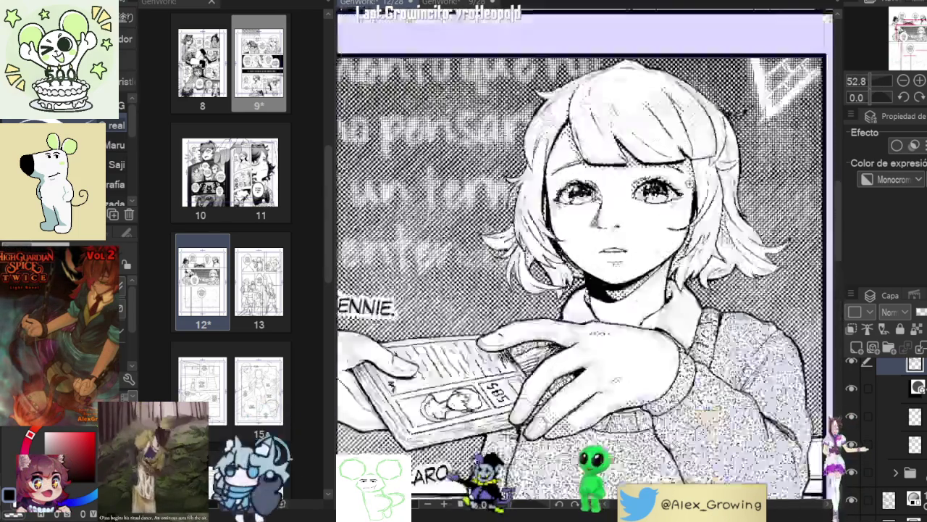
{"action": "scroll", "coordinate": [652, 181], "scroll_direction": "up", "scroll_amount": 2}
{"action": "scroll", "coordinate": [646, 239], "scroll_direction": "down", "scroll_amount": 6}
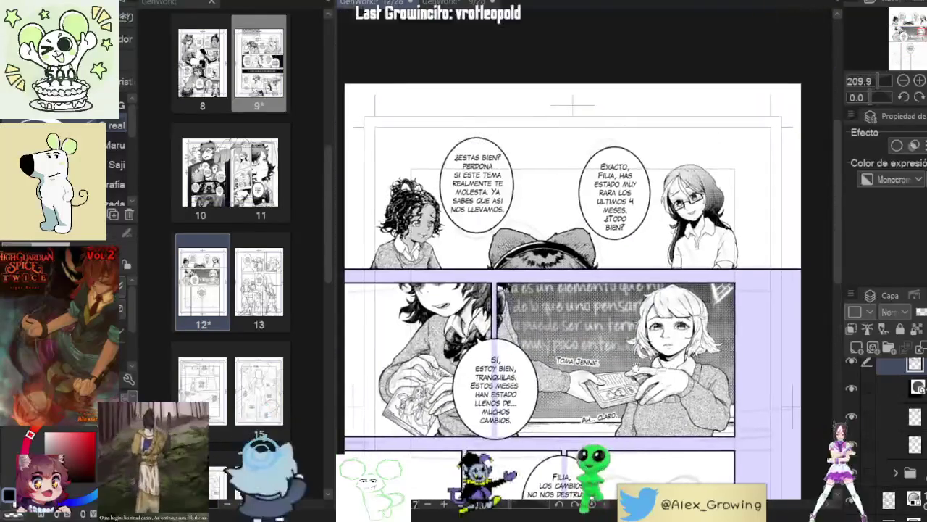
{"action": "scroll", "coordinate": [544, 305], "scroll_direction": "up", "scroll_amount": 2}
{"action": "scroll", "coordinate": [544, 305], "scroll_direction": "up", "scroll_amount": 3}
{"action": "scroll", "coordinate": [544, 305], "scroll_direction": "up", "scroll_amount": 3}
{"action": "scroll", "coordinate": [544, 305], "scroll_direction": "up", "scroll_amount": 2}
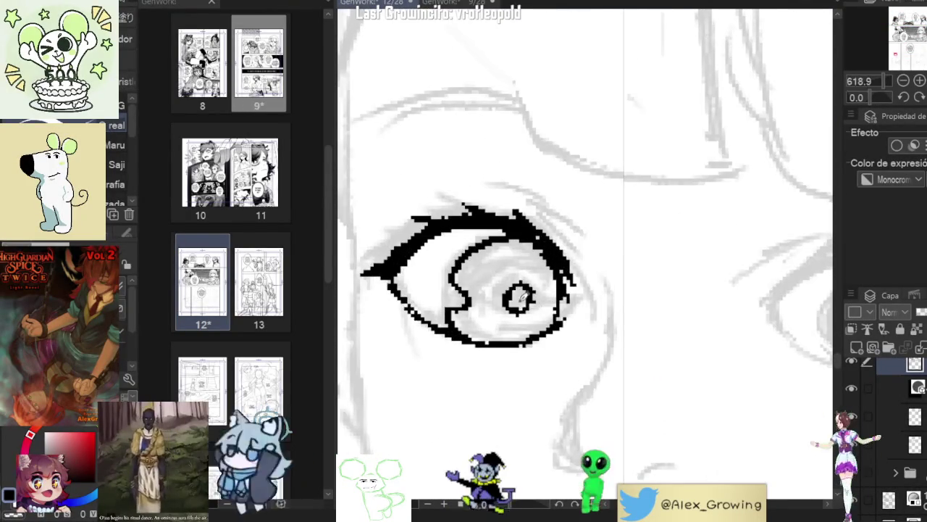
{"action": "left_click_drag", "start_coordinate": [511, 292], "coordinate": [636, 313]}
{"action": "scroll", "coordinate": [520, 297], "scroll_direction": "down", "scroll_amount": 3}
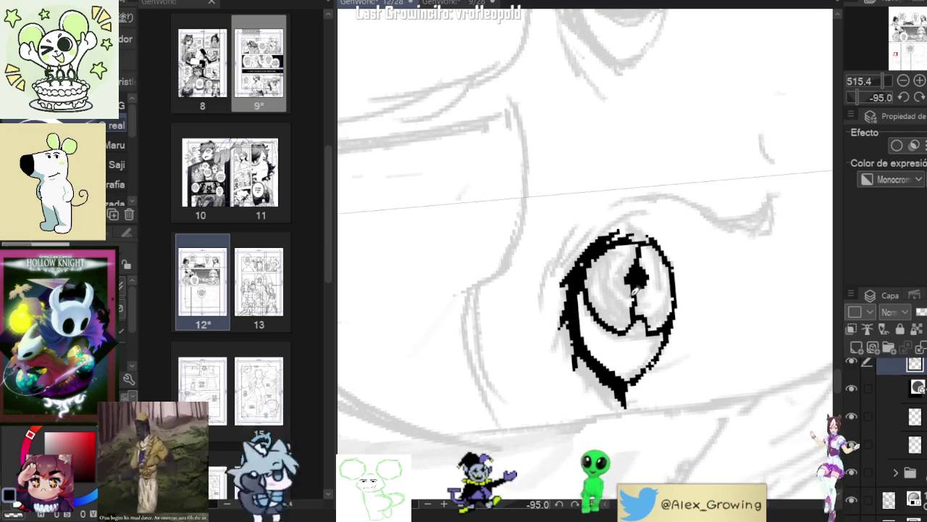
{"action": "left_click_drag", "start_coordinate": [633, 319], "coordinate": [606, 299]}
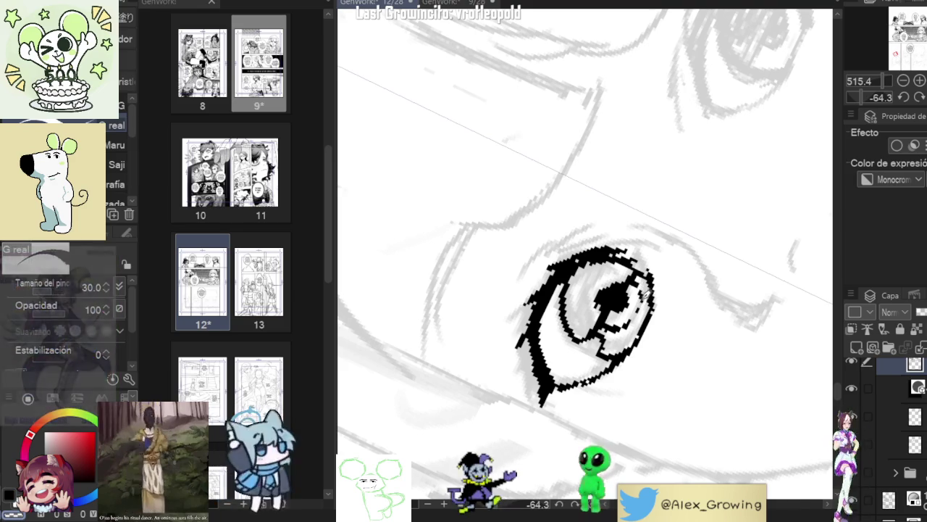
{"action": "left_click_drag", "start_coordinate": [606, 313], "coordinate": [593, 297]}
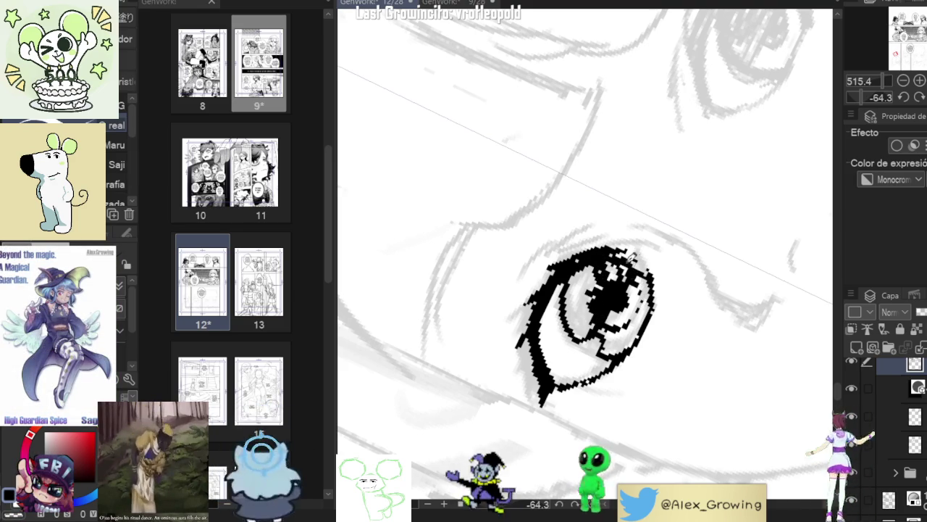
{"action": "left_click_drag", "start_coordinate": [573, 304], "coordinate": [591, 333]}
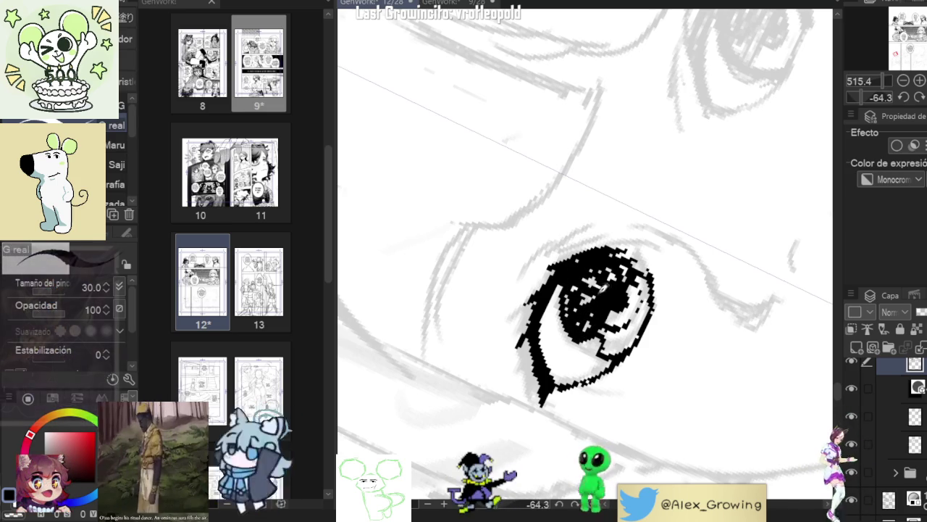
{"action": "mouse_move", "coordinate": [601, 277]}
{"action": "left_mouse_down"}
{"action": "mouse_move", "coordinate": [572, 318]}
{"action": "mouse_move", "coordinate": [583, 329]}
{"action": "mouse_move", "coordinate": [573, 304]}
{"action": "mouse_move", "coordinate": [580, 301]}
{"action": "mouse_move", "coordinate": [697, 325]}
{"action": "left_mouse_up"}
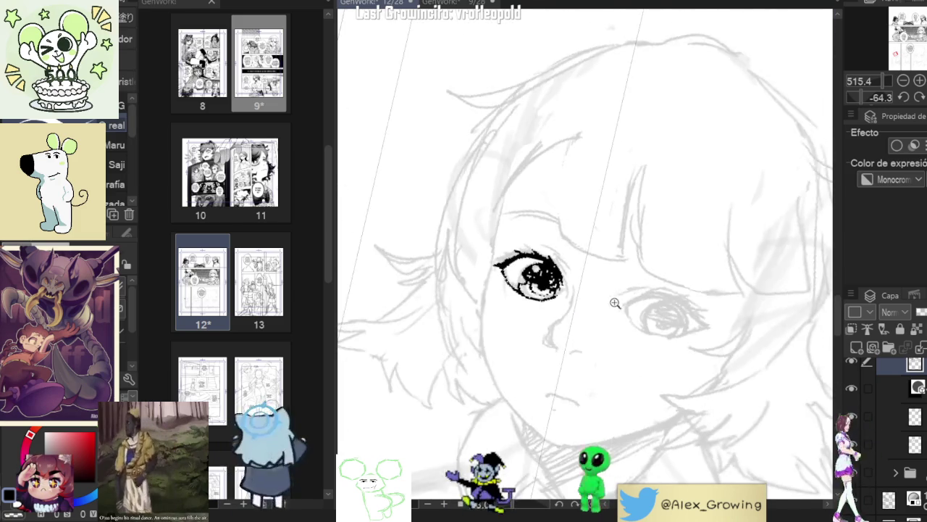
Step: Reset the canvas rotation to zero and zoom out to frame the bottom-row panels
{"action": "left_click", "coordinate": [918, 98]}
{"action": "mouse_move", "coordinate": [630, 292]}
{"action": "left_mouse_down"}
{"action": "mouse_move", "coordinate": [611, 268]}
{"action": "mouse_move", "coordinate": [642, 321]}
{"action": "mouse_move", "coordinate": [623, 225]}
{"action": "left_mouse_up"}
{"action": "scroll", "coordinate": [610, 258], "scroll_direction": "down", "scroll_amount": 5}
{"action": "scroll", "coordinate": [551, 316], "scroll_direction": "up", "scroll_amount": 5}
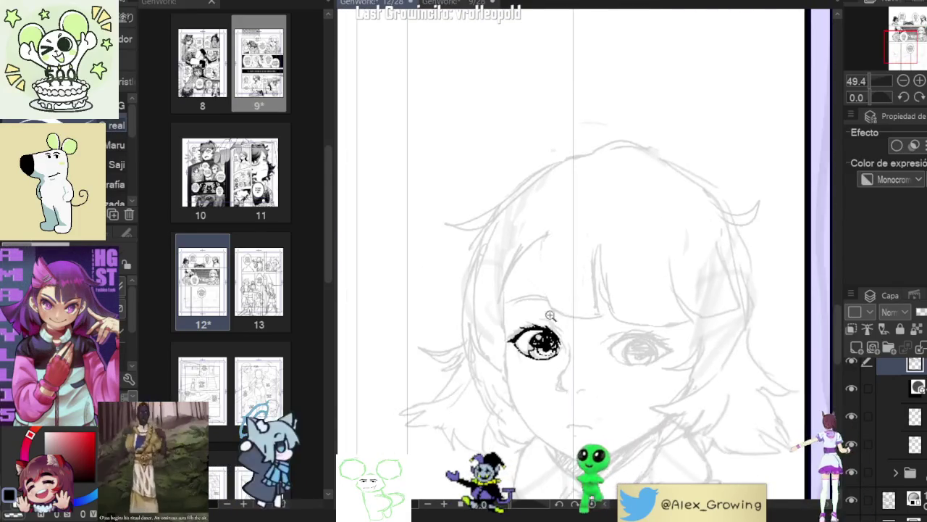
{"action": "scroll", "coordinate": [551, 316], "scroll_direction": "up", "scroll_amount": 2}
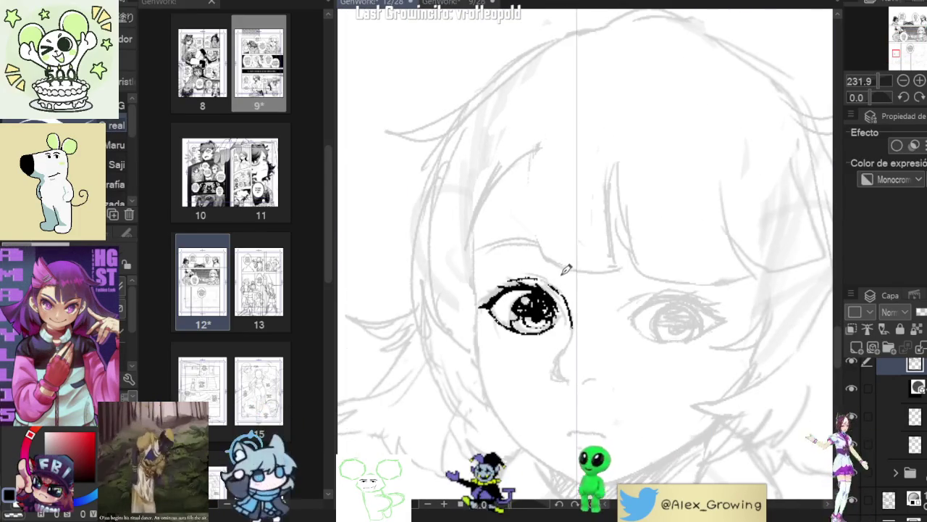
{"action": "scroll", "coordinate": [557, 267], "scroll_direction": "down", "scroll_amount": 3}
{"action": "scroll", "coordinate": [576, 273], "scroll_direction": "up", "scroll_amount": 3}
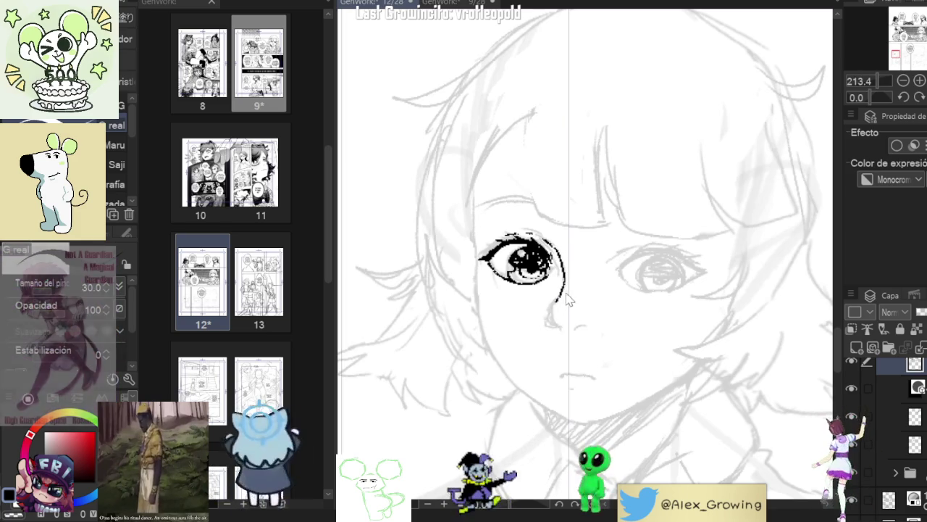
{"action": "scroll", "coordinate": [559, 297], "scroll_direction": "down", "scroll_amount": 3}
{"action": "left_click_drag", "start_coordinate": [559, 290], "coordinate": [604, 266]}
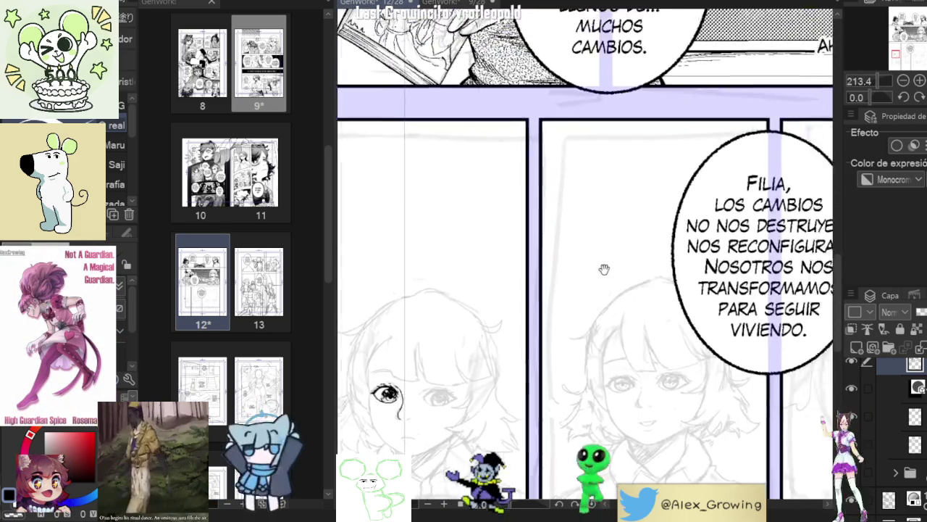
Step: Resize the pen and ink the nose line down from the left eye, ending in a filled teardrop tip
{"action": "scroll", "coordinate": [604, 265], "scroll_direction": "up", "scroll_amount": 3}
{"action": "scroll", "coordinate": [507, 377], "scroll_direction": "down", "scroll_amount": 2}
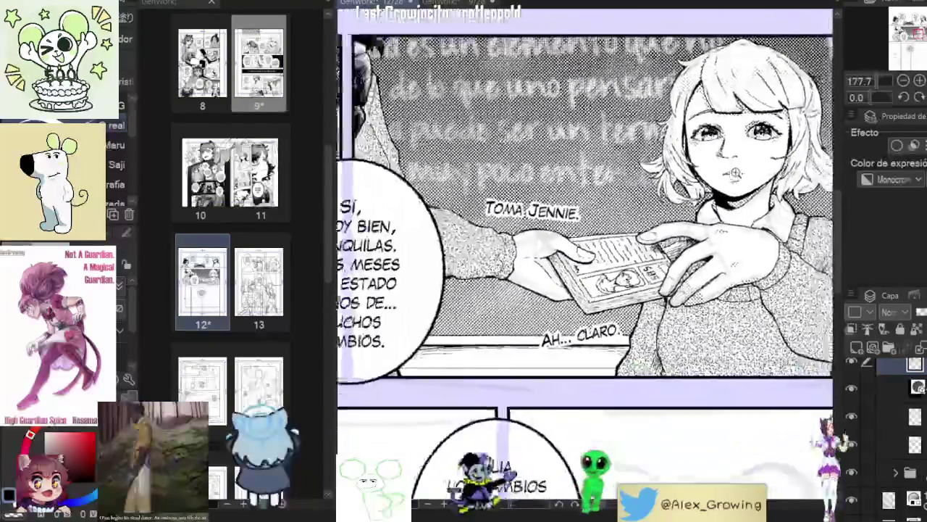
{"action": "scroll", "coordinate": [527, 334], "scroll_direction": "down", "scroll_amount": 5}
{"action": "scroll", "coordinate": [652, 246], "scroll_direction": "up", "scroll_amount": 3}
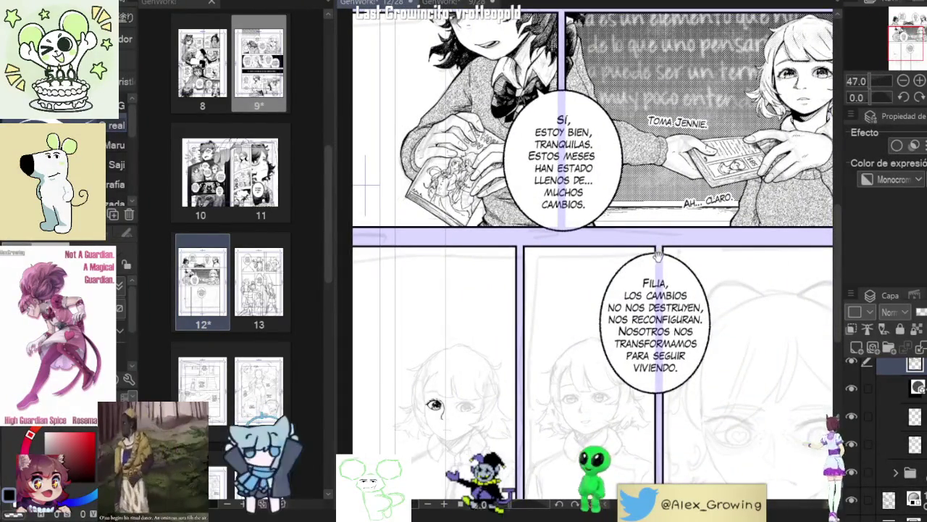
{"action": "left_click_drag", "start_coordinate": [654, 266], "coordinate": [746, 186]}
{"action": "scroll", "coordinate": [543, 325], "scroll_direction": "up", "scroll_amount": 5}
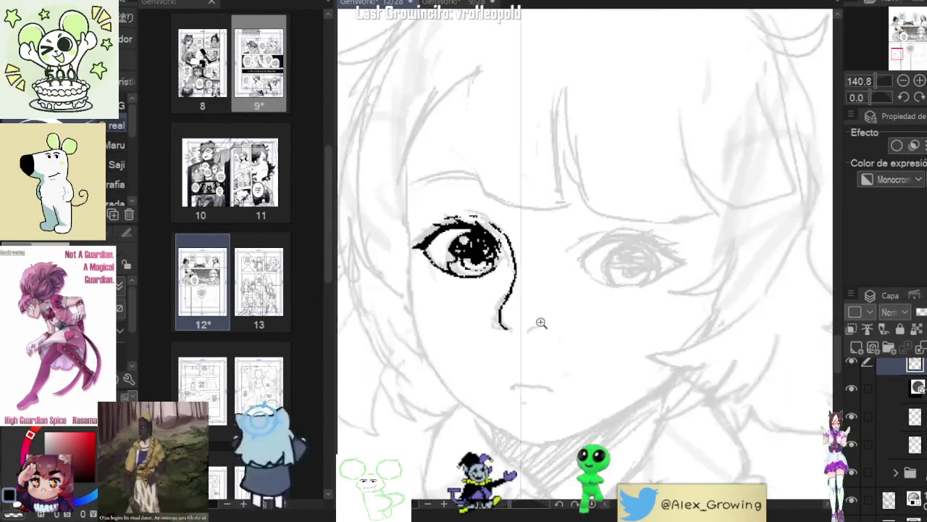
{"action": "scroll", "coordinate": [569, 306], "scroll_direction": "up", "scroll_amount": 1}
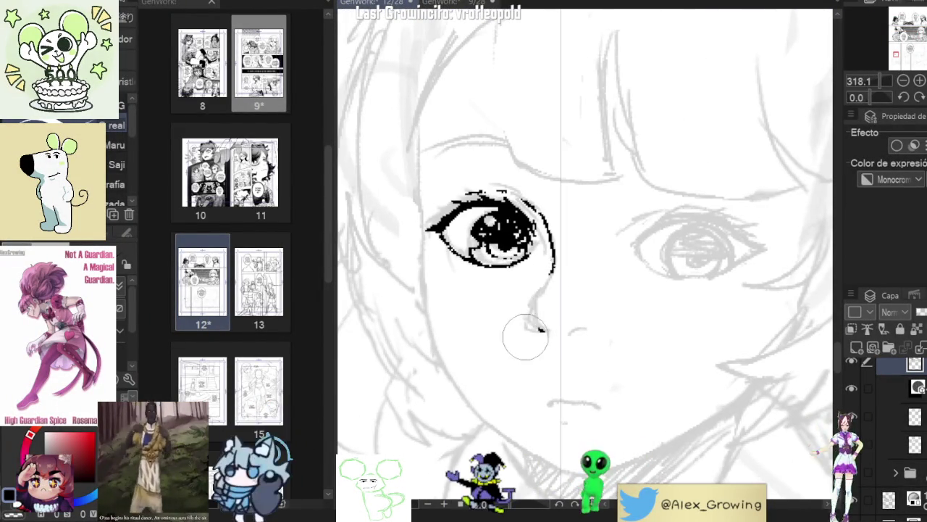
{"action": "key", "text": "e"}
{"action": "mouse_move", "coordinate": [557, 266]}
{"action": "left_mouse_down"}
{"action": "mouse_move", "coordinate": [534, 304]}
{"action": "mouse_move", "coordinate": [542, 321]}
{"action": "mouse_move", "coordinate": [576, 322]}
{"action": "left_mouse_up"}
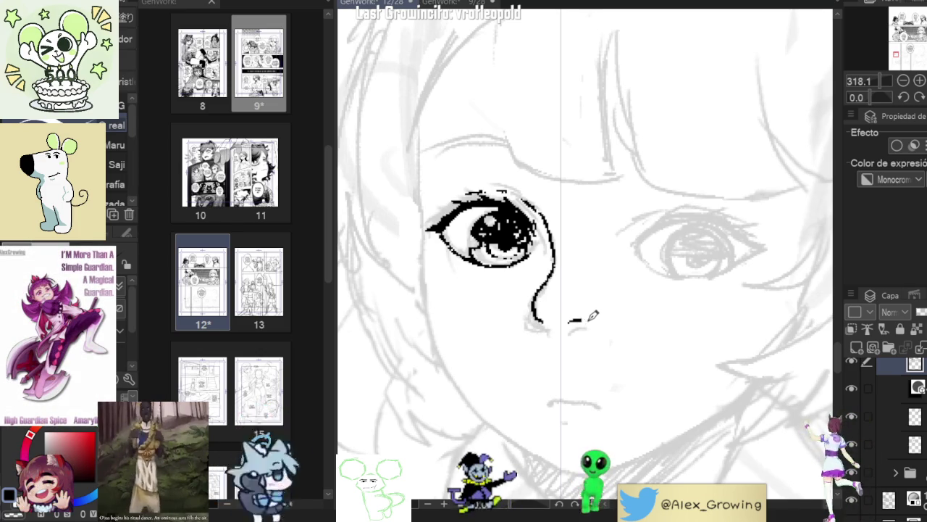
{"action": "left_click_drag", "start_coordinate": [546, 318], "coordinate": [532, 326]}
{"action": "left_click_drag", "start_coordinate": [548, 286], "coordinate": [527, 320]}
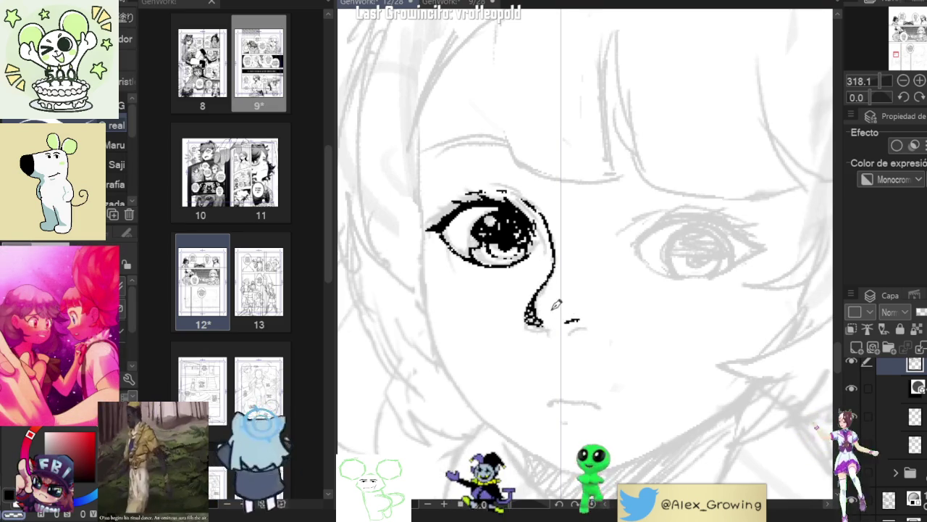
{"action": "scroll", "coordinate": [556, 305], "scroll_direction": "down", "scroll_amount": 3}
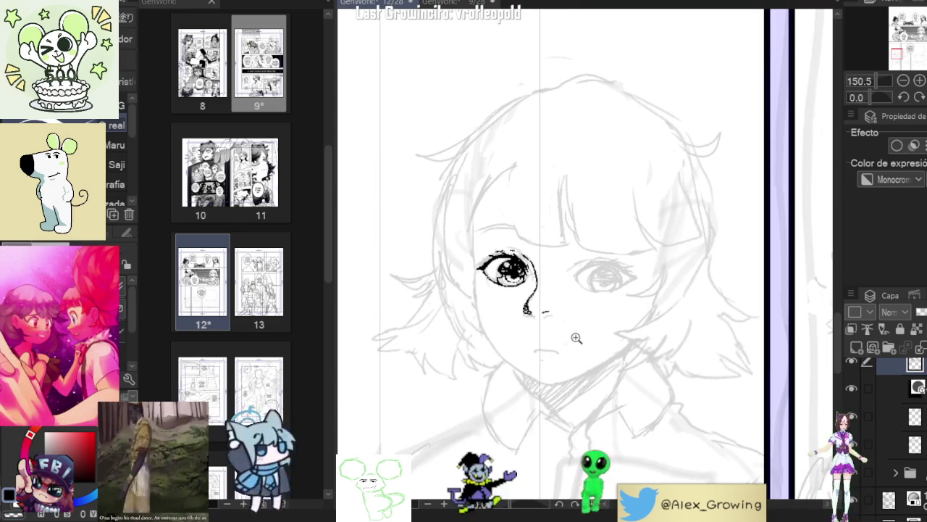
Step: Ink a small nostril mark beside the nose tip and shape it into a short stroke
{"action": "scroll", "coordinate": [576, 337], "scroll_direction": "up", "scroll_amount": 2}
{"action": "scroll", "coordinate": [573, 326], "scroll_direction": "up", "scroll_amount": 1}
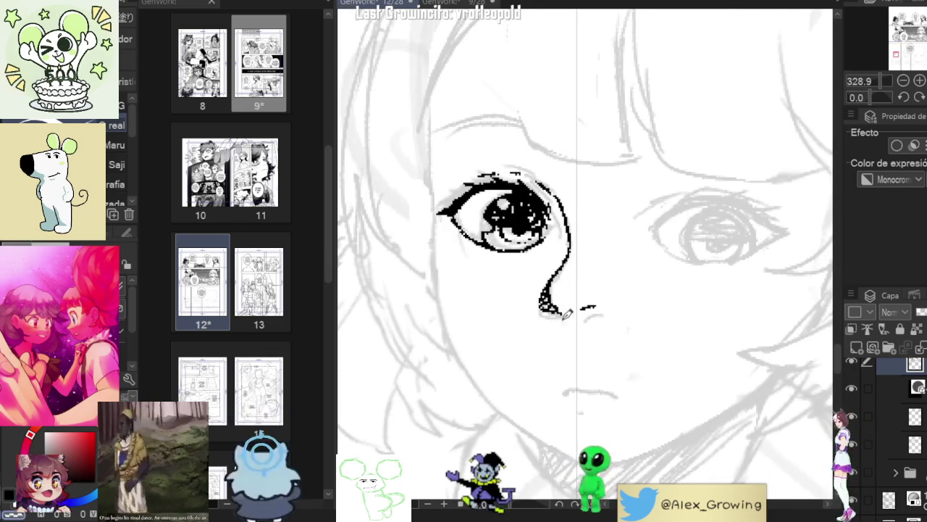
{"action": "scroll", "coordinate": [572, 315], "scroll_direction": "down", "scroll_amount": 2}
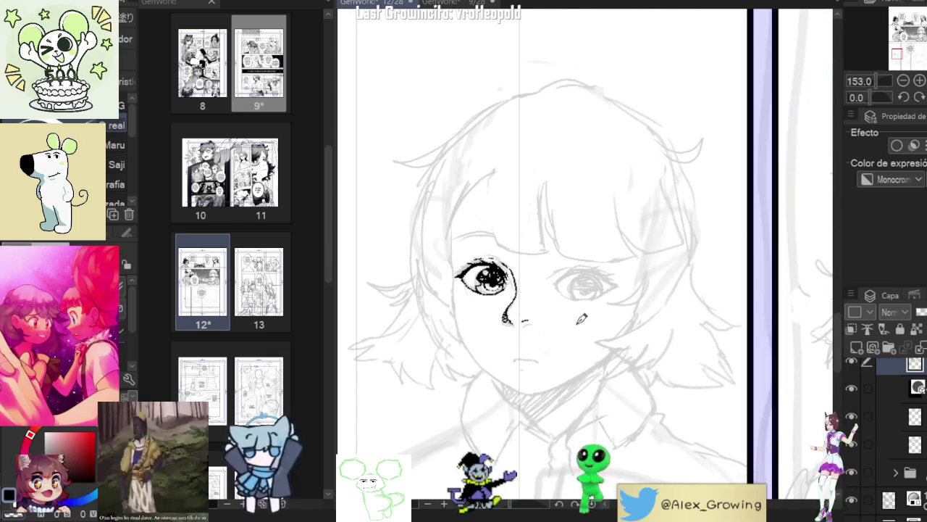
{"action": "scroll", "coordinate": [581, 319], "scroll_direction": "down", "scroll_amount": 3}
{"action": "left_click_drag", "start_coordinate": [536, 319], "coordinate": [551, 301]}
{"action": "scroll", "coordinate": [593, 296], "scroll_direction": "up", "scroll_amount": 3}
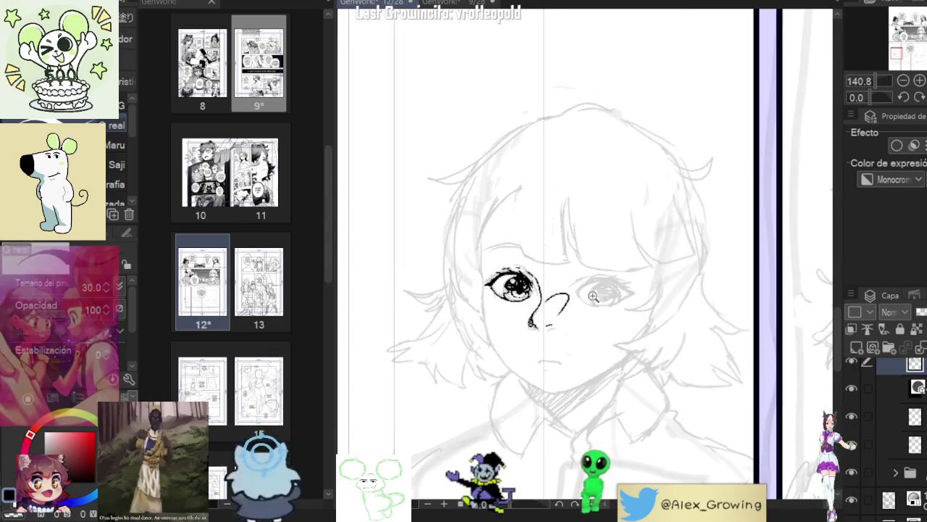
{"action": "scroll", "coordinate": [594, 296], "scroll_direction": "down", "scroll_amount": 2}
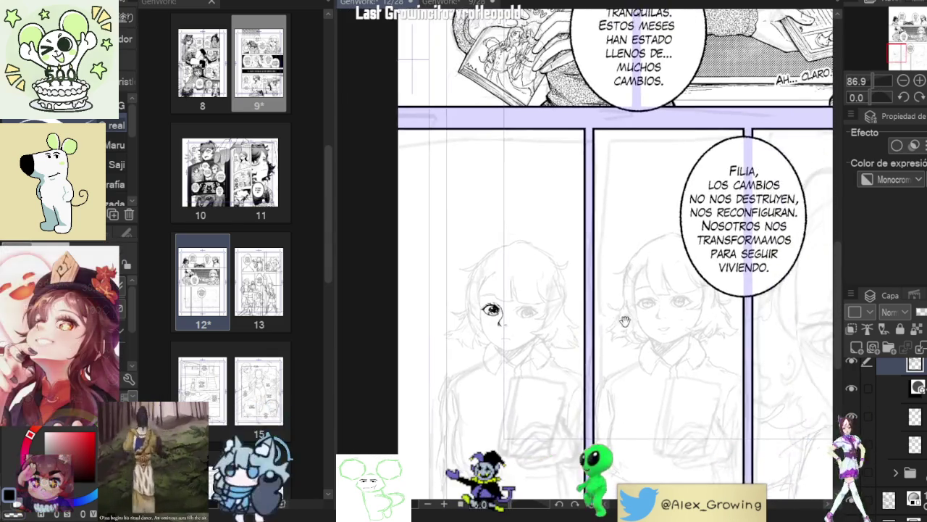
{"action": "mouse_move", "coordinate": [749, 177]}
{"action": "left_mouse_down"}
{"action": "mouse_move", "coordinate": [492, 440]}
{"action": "mouse_move", "coordinate": [660, 234]}
{"action": "mouse_move", "coordinate": [775, 145]}
{"action": "left_mouse_up"}
{"action": "scroll", "coordinate": [491, 440], "scroll_direction": "up", "scroll_amount": 2}
{"action": "scroll", "coordinate": [491, 440], "scroll_direction": "down", "scroll_amount": 2}
{"action": "scroll", "coordinate": [556, 320], "scroll_direction": "up", "scroll_amount": 3}
{"action": "scroll", "coordinate": [556, 319], "scroll_direction": "up", "scroll_amount": 2}
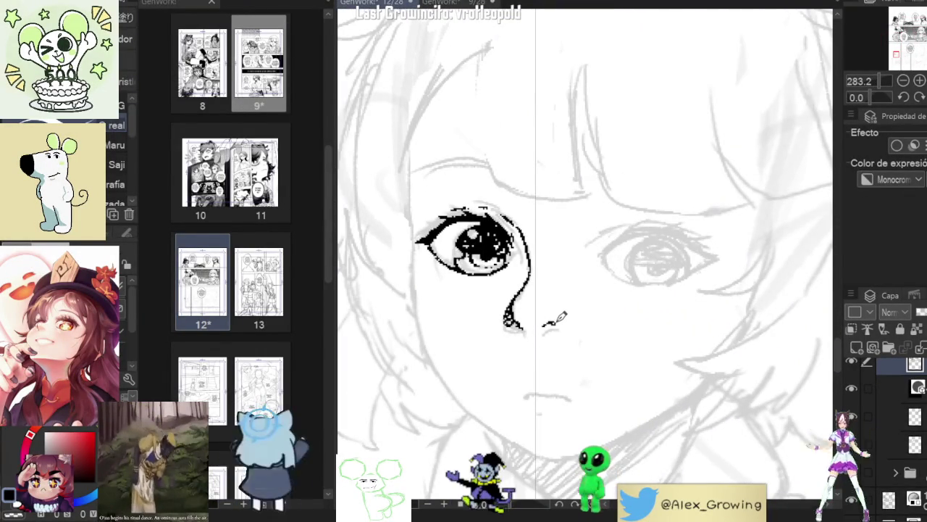
{"action": "scroll", "coordinate": [554, 322], "scroll_direction": "down", "scroll_amount": 3}
{"action": "scroll", "coordinate": [595, 308], "scroll_direction": "up", "scroll_amount": 2}
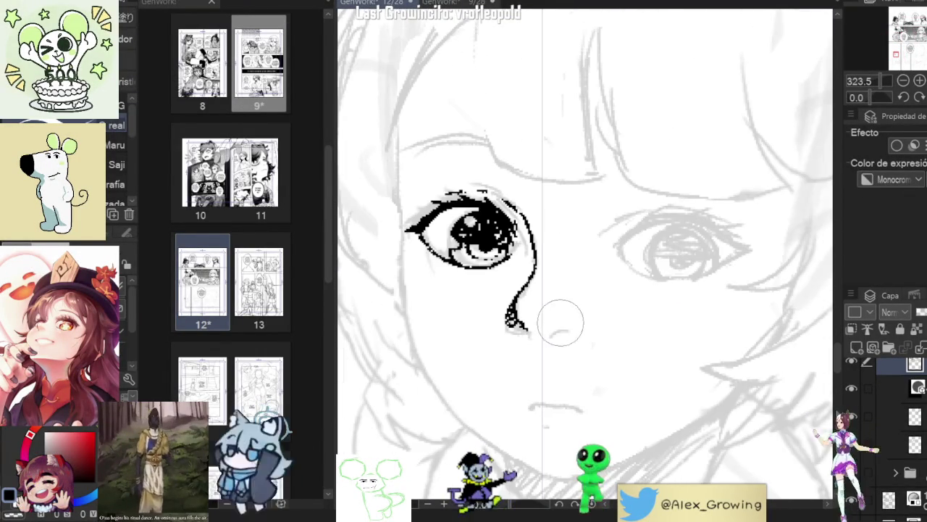
{"action": "left_click_drag", "start_coordinate": [549, 328], "coordinate": [572, 319]}
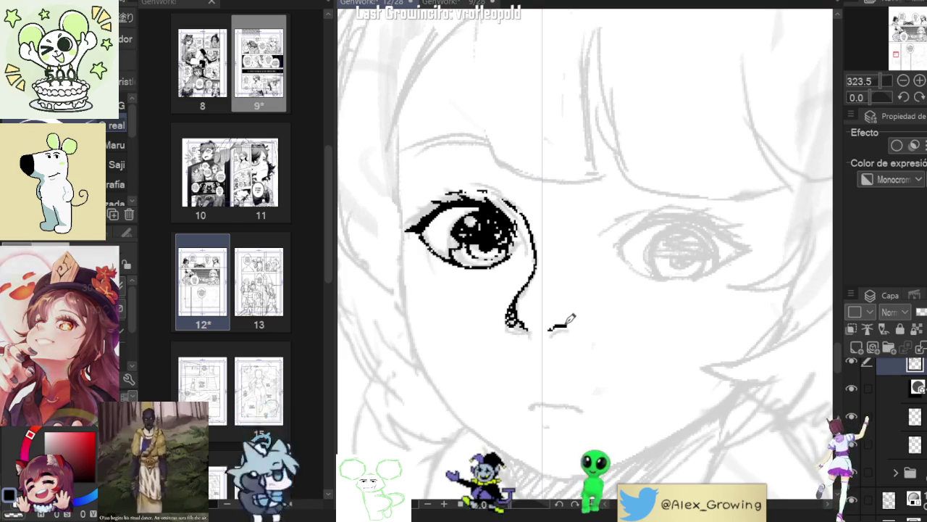
{"action": "scroll", "coordinate": [586, 315], "scroll_direction": "down", "scroll_amount": 3}
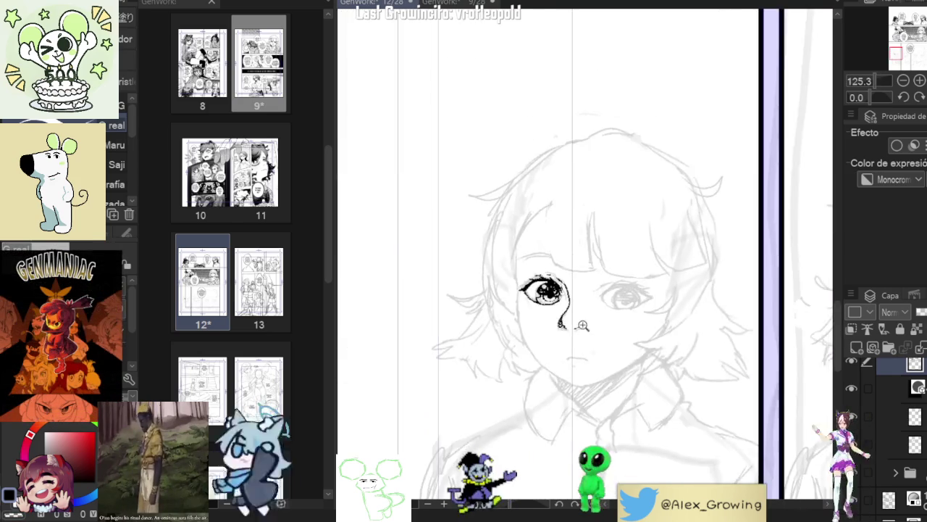
{"action": "scroll", "coordinate": [572, 322], "scroll_direction": "up", "scroll_amount": 4}
{"action": "left_click_drag", "start_coordinate": [577, 326], "coordinate": [571, 334]}
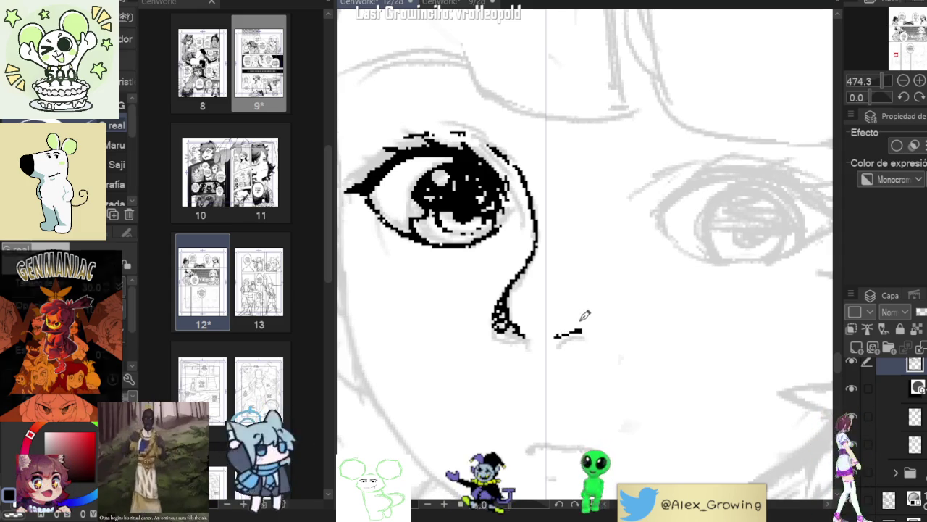
Step: Recentre on the face and ink a short mouth line below the nose
{"action": "scroll", "coordinate": [584, 315], "scroll_direction": "down", "scroll_amount": 2}
{"action": "scroll", "coordinate": [585, 316], "scroll_direction": "down", "scroll_amount": 2}
{"action": "scroll", "coordinate": [594, 311], "scroll_direction": "down", "scroll_amount": 2}
{"action": "scroll", "coordinate": [613, 294], "scroll_direction": "up", "scroll_amount": 2}
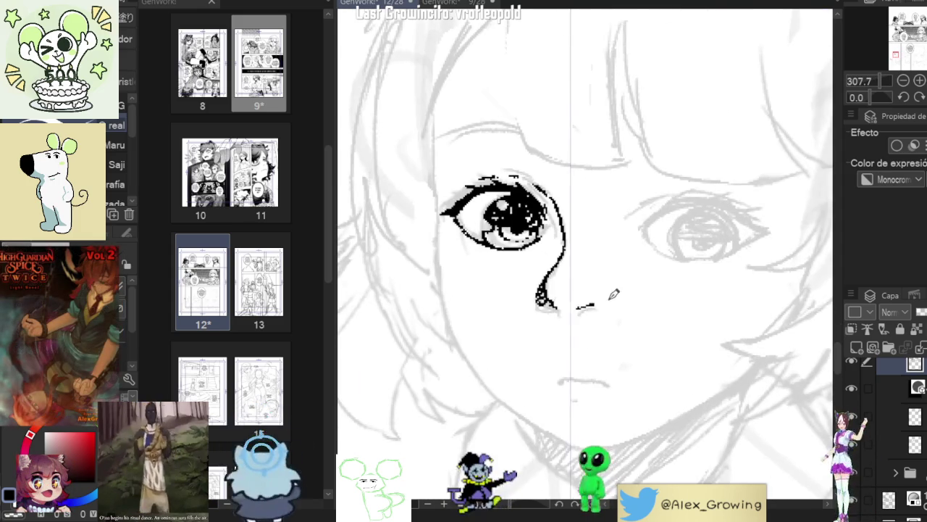
{"action": "scroll", "coordinate": [585, 296], "scroll_direction": "down", "scroll_amount": 2}
{"action": "left_click_drag", "start_coordinate": [657, 277], "coordinate": [629, 271]}
{"action": "left_click_drag", "start_coordinate": [549, 342], "coordinate": [580, 341]}
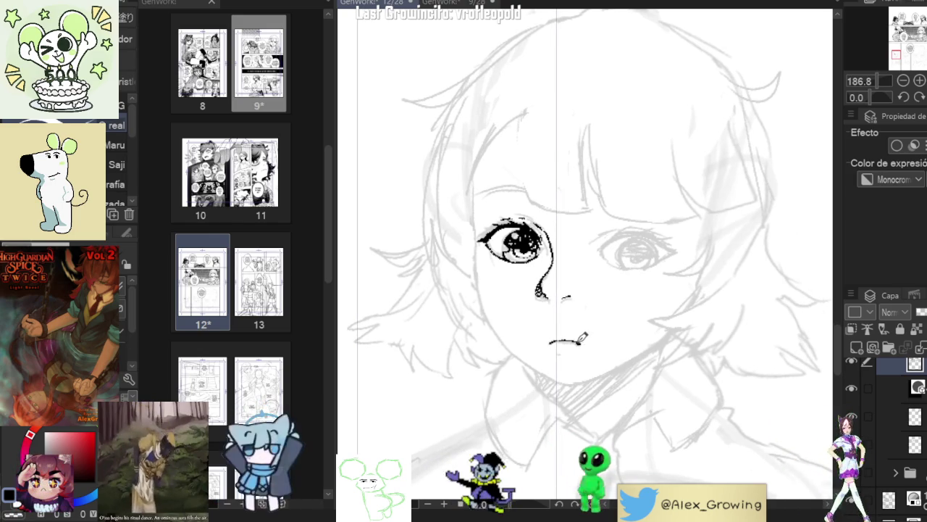
{"action": "scroll", "coordinate": [588, 337], "scroll_direction": "down", "scroll_amount": 5}
Step: Undo the first mouth stroke and redraw it as a straighter line extending further right
{"action": "scroll", "coordinate": [587, 154], "scroll_direction": "up", "scroll_amount": 3}
{"action": "scroll", "coordinate": [588, 154], "scroll_direction": "up", "scroll_amount": 3}
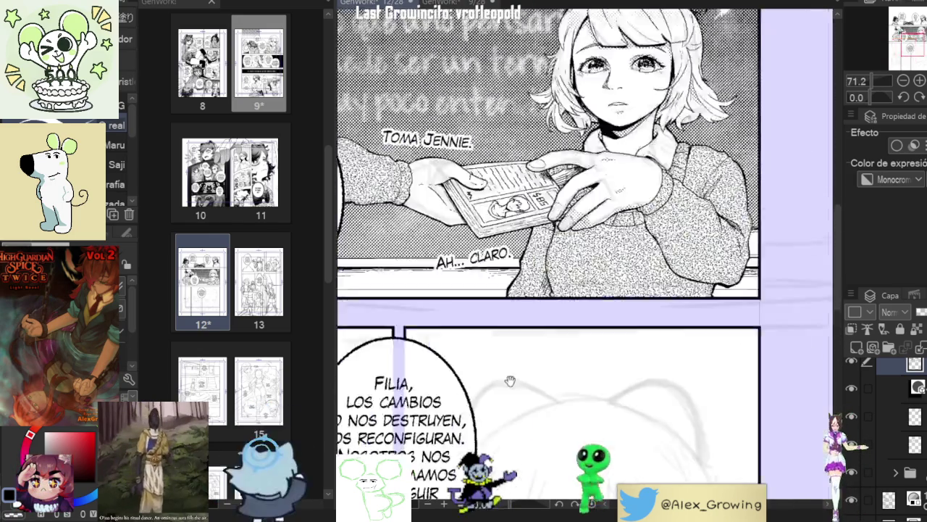
{"action": "scroll", "coordinate": [588, 154], "scroll_direction": "up", "scroll_amount": 3}
{"action": "scroll", "coordinate": [587, 154], "scroll_direction": "down", "scroll_amount": 3}
{"action": "scroll", "coordinate": [587, 154], "scroll_direction": "down", "scroll_amount": 3}
{"action": "scroll", "coordinate": [580, 218], "scroll_direction": "down", "scroll_amount": 3}
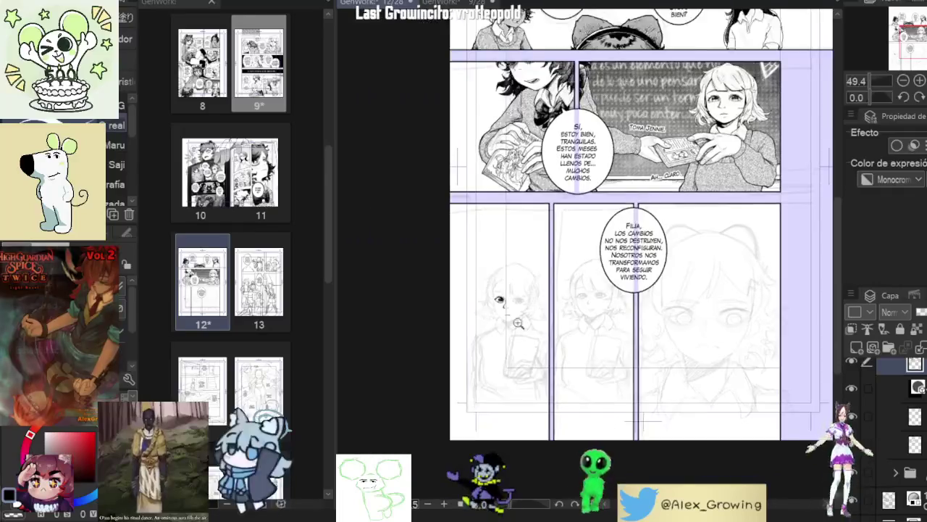
{"action": "scroll", "coordinate": [577, 298], "scroll_direction": "up", "scroll_amount": 5}
{"action": "scroll", "coordinate": [577, 299], "scroll_direction": "up", "scroll_amount": 5}
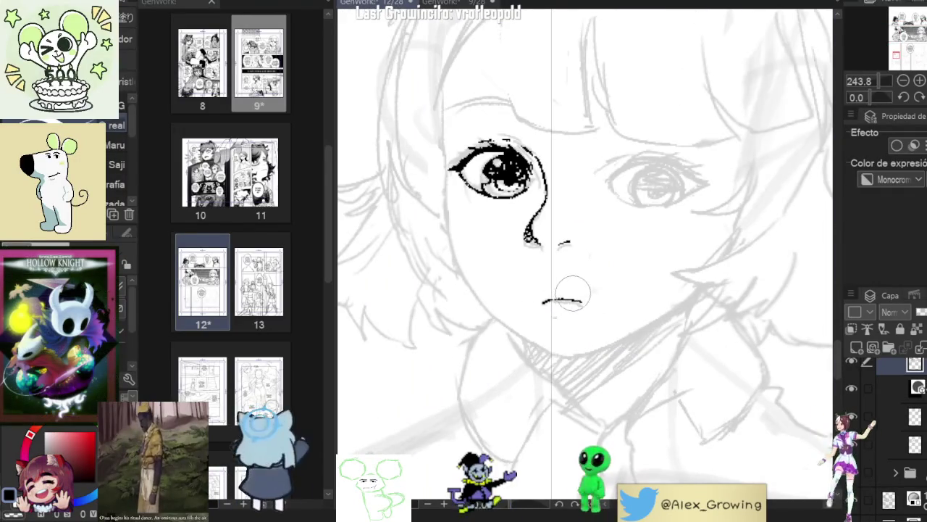
{"action": "key", "text": "ctrl+z"}
{"action": "left_click_drag", "start_coordinate": [533, 301], "coordinate": [587, 298]}
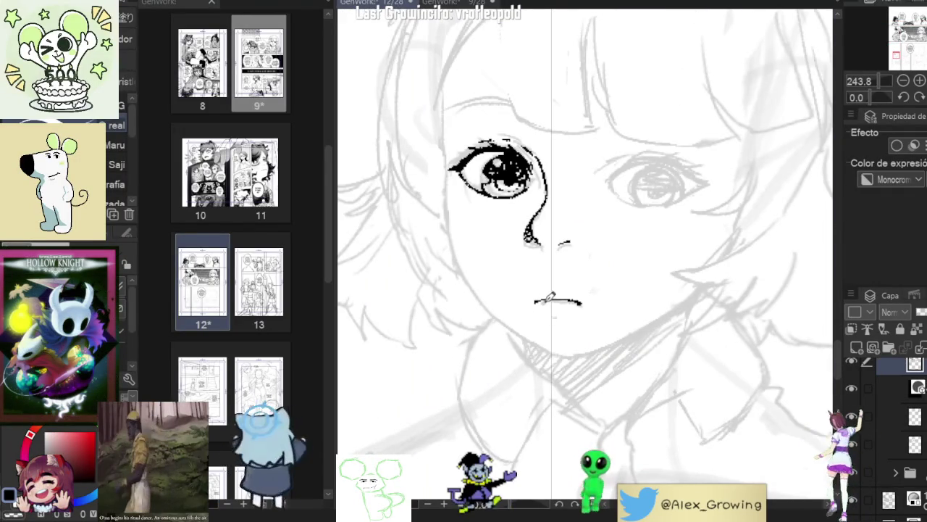